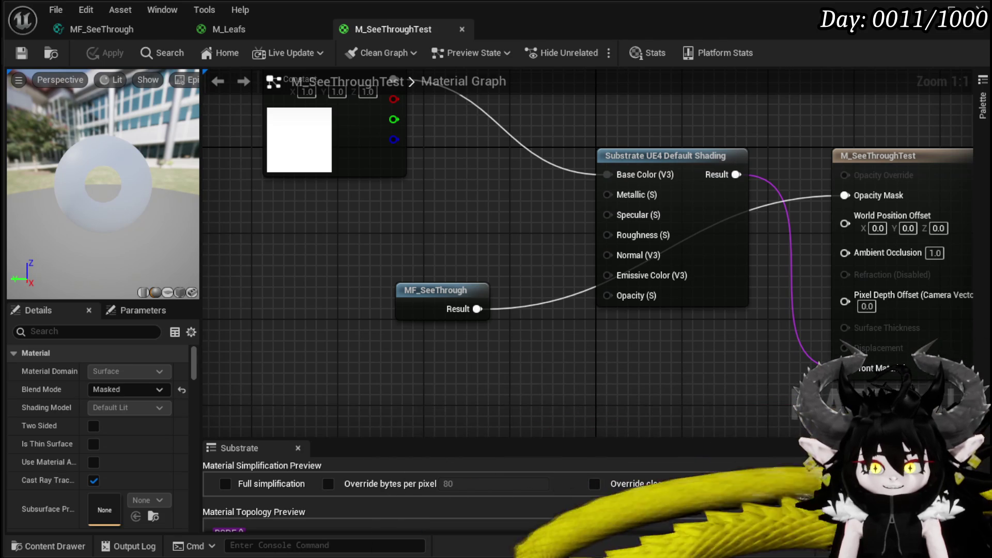
Play a YouTube Short in the browser, then return to the editor
double_click(303, 17)
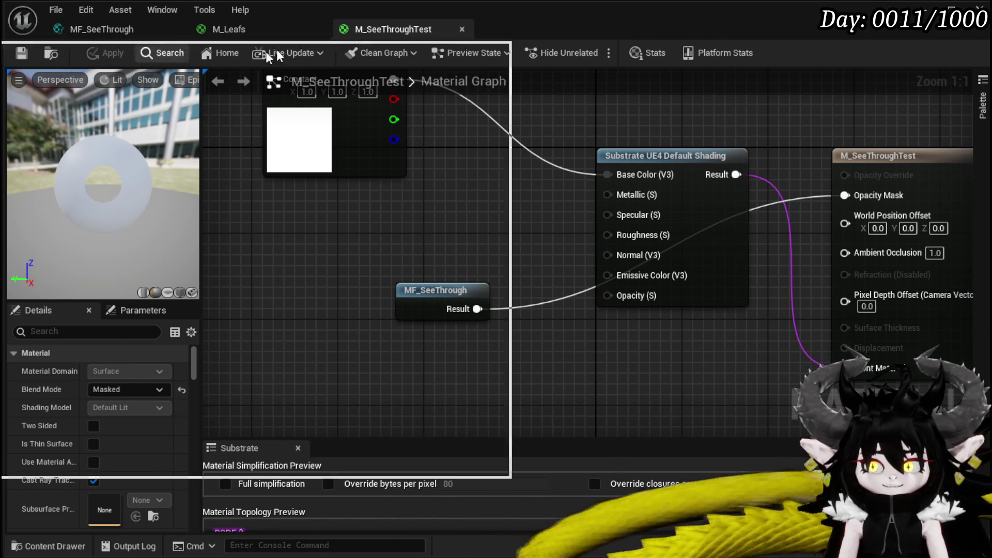
left_click_drag(303, 17, 305, 15)
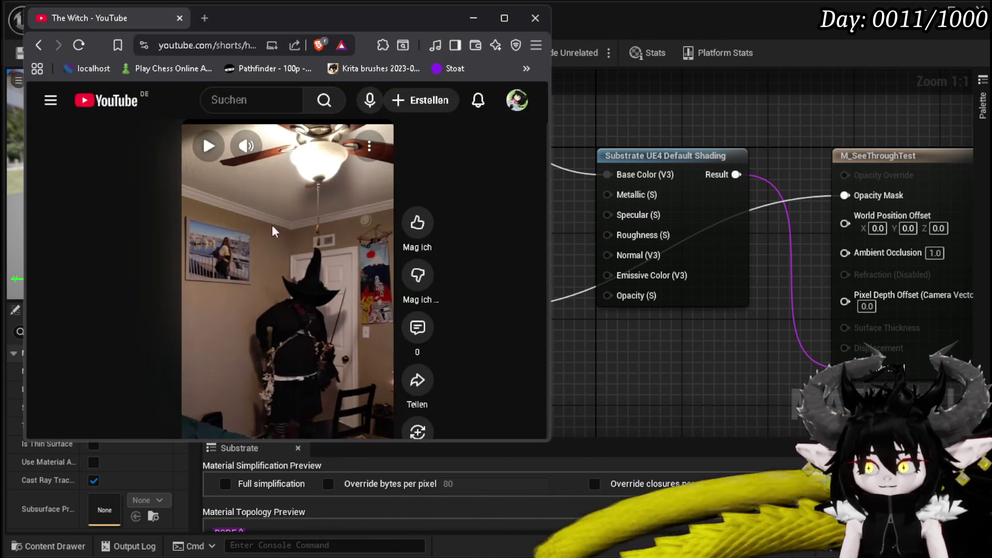
left_click(292, 278)
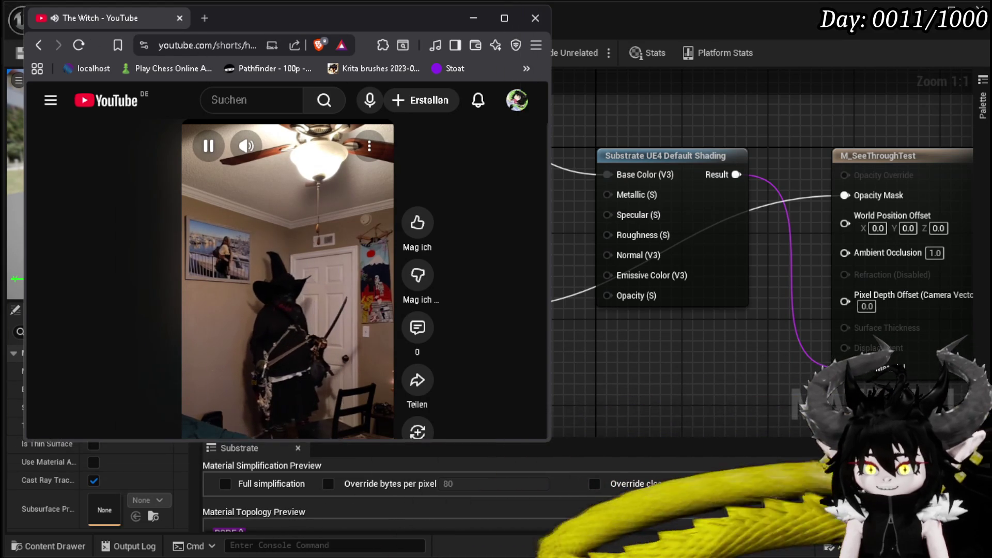
key("alt+Tab")
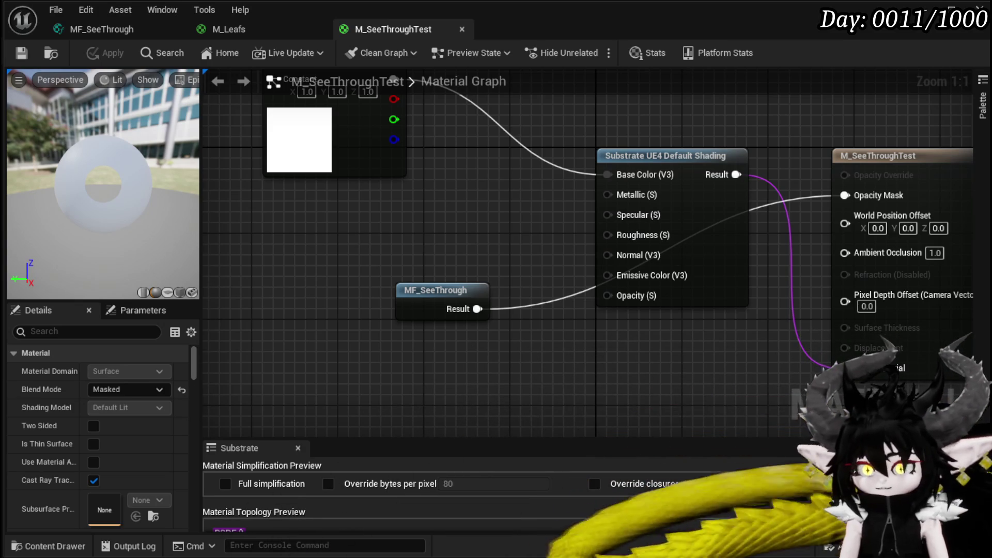
Switch to MF_SeeThrough and move its Output Result node further right
left_click(105, 32)
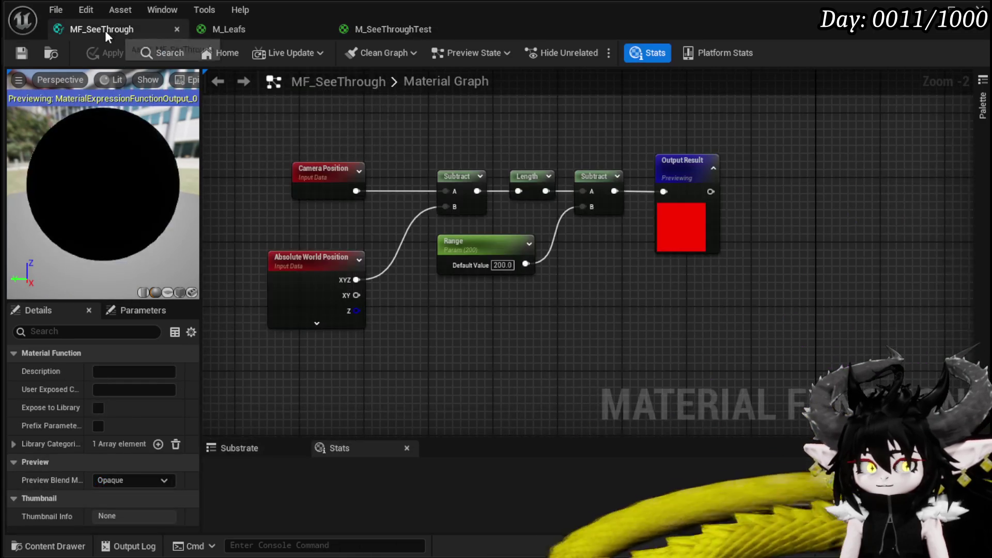
left_click_drag(723, 190, 852, 190)
left_click_drag(676, 302, 583, 299)
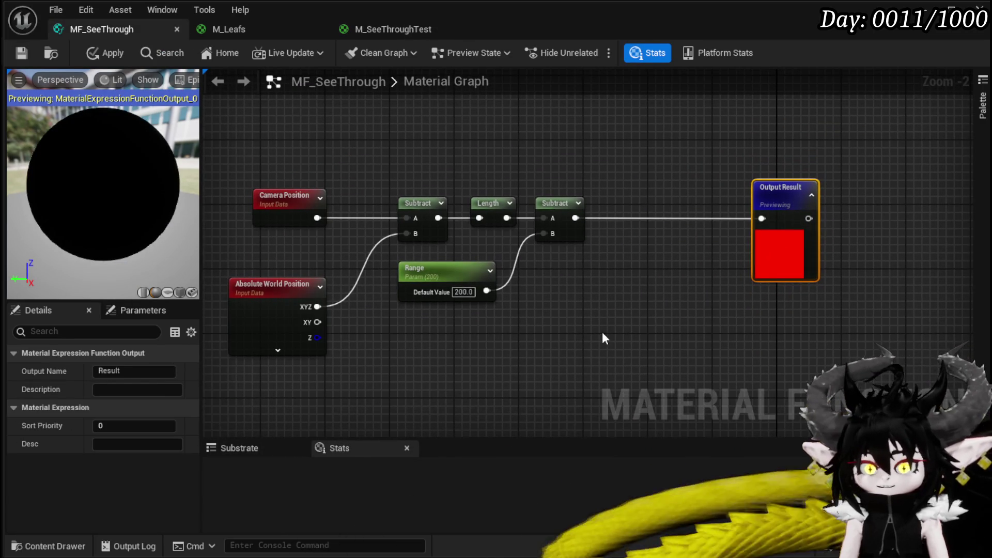
left_click(603, 337)
left_click_drag(536, 357, 480, 354)
Apply and save MF_SeeThrough, then recentre the graph on its nodes
left_click(93, 52)
left_click(21, 52)
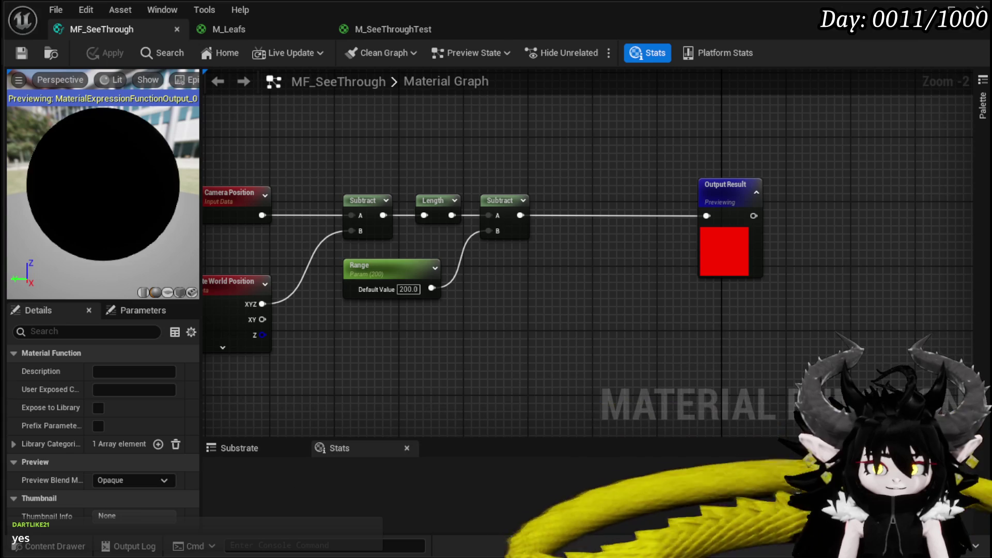
mouse_move(374, 391)
left_mouse_down()
mouse_move(421, 317)
mouse_move(465, 290)
mouse_move(380, 274)
left_mouse_up()
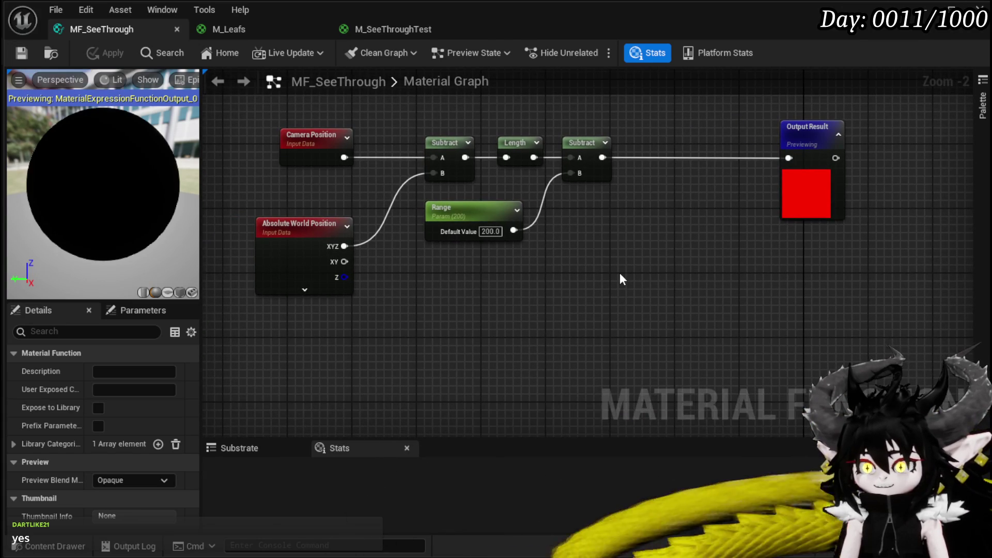
left_click_drag(635, 215, 598, 250)
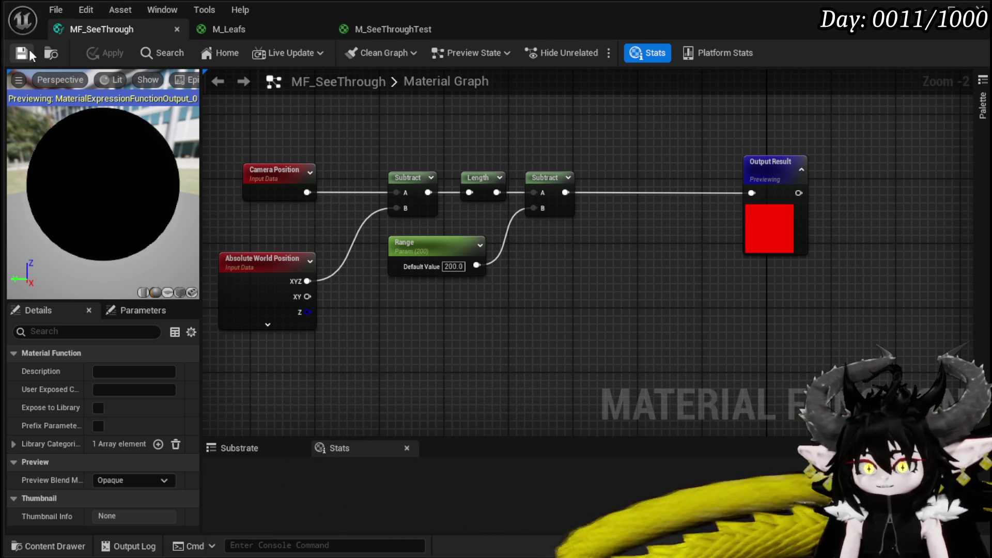
On M_SeeThroughTest, scroll Details to Advanced and widen the panel so names are readable
left_click(392, 29)
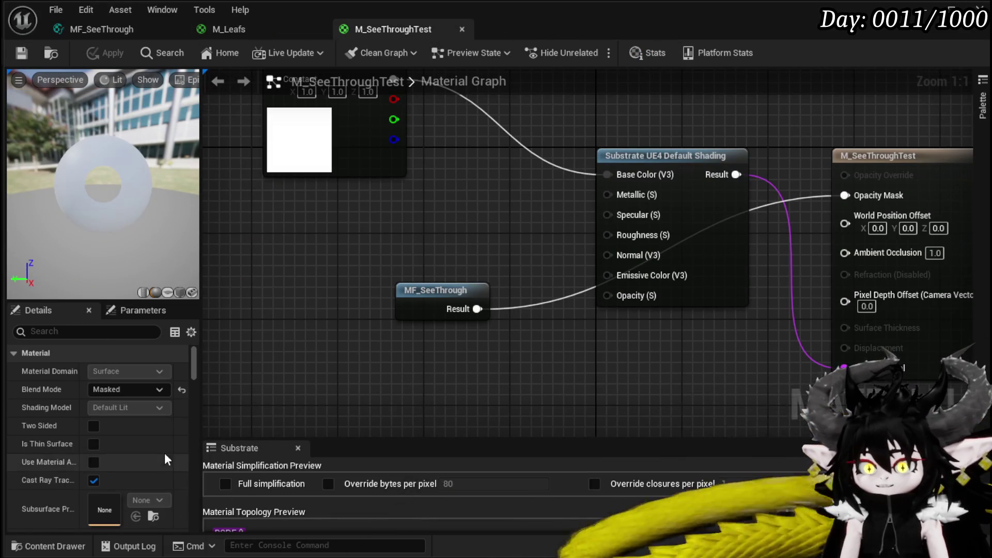
scroll(177, 450, "down", 5)
scroll(180, 441, "down", 8)
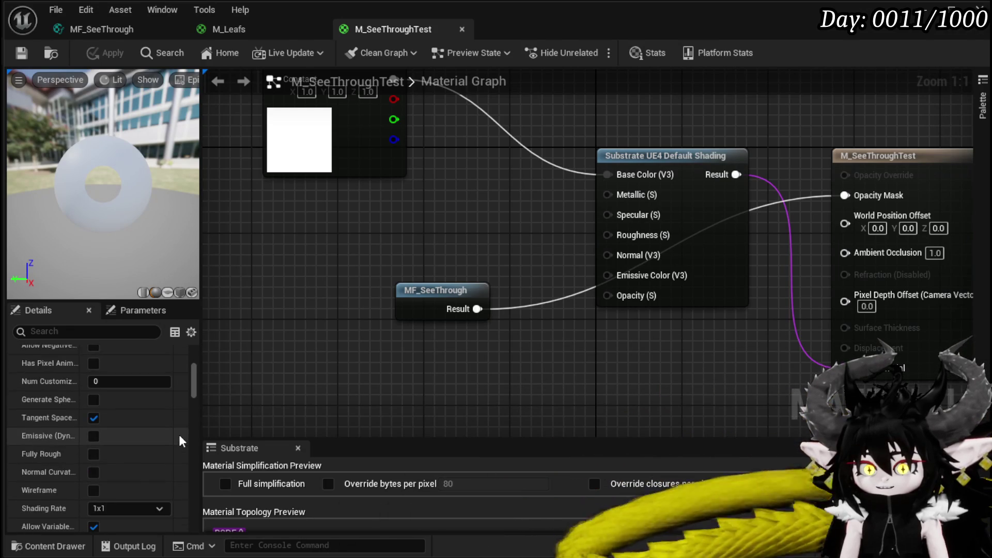
scroll(180, 441, "down", 8)
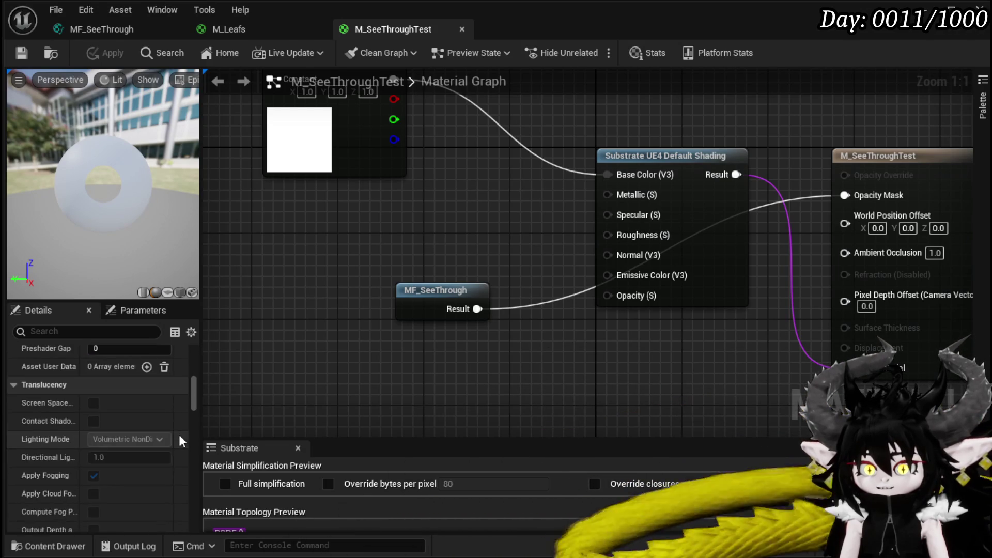
scroll(180, 441, "down", 4)
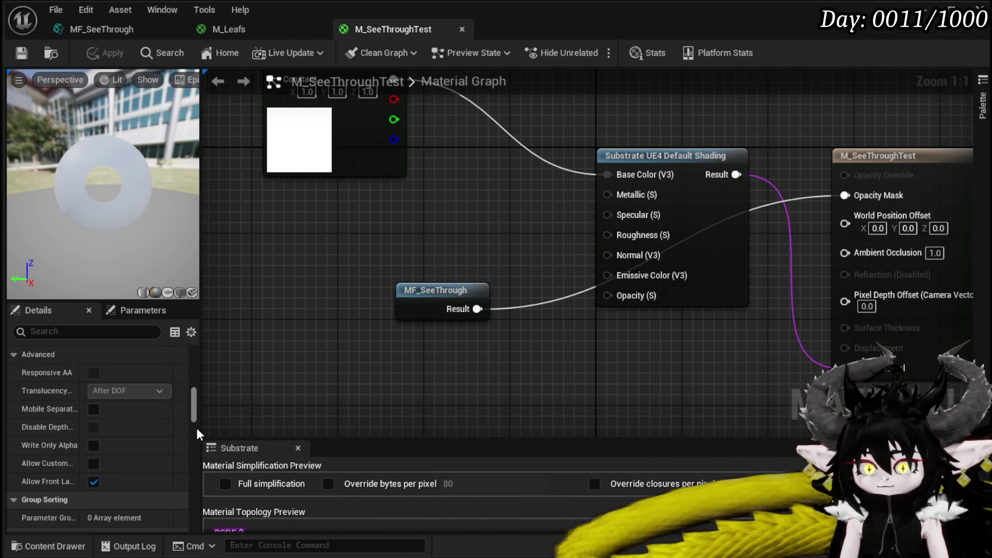
left_click_drag(201, 423, 337, 422)
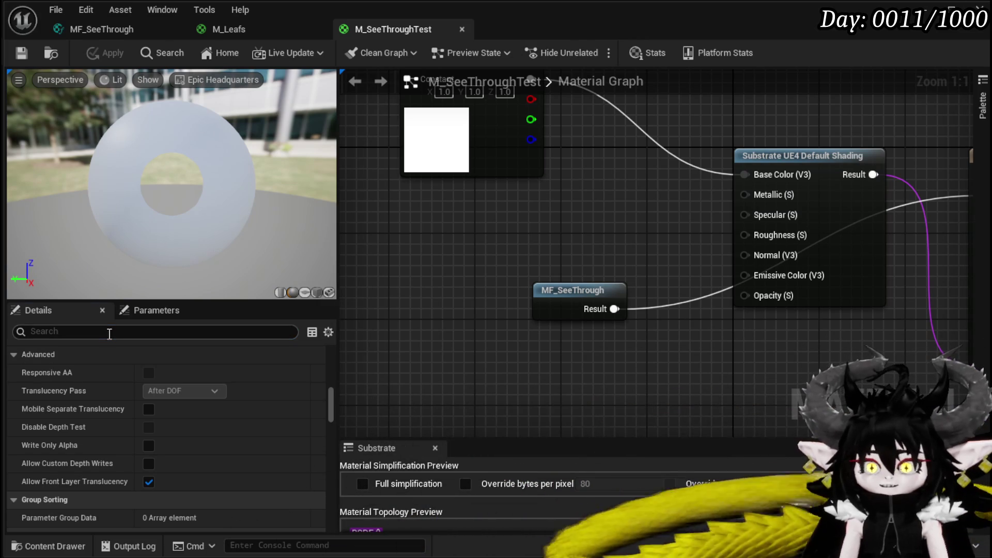
Try Dither Opacity Mask on M_SeeThroughTest, leave it off, apply, and return to MF_SeeThrough
type("Dither")
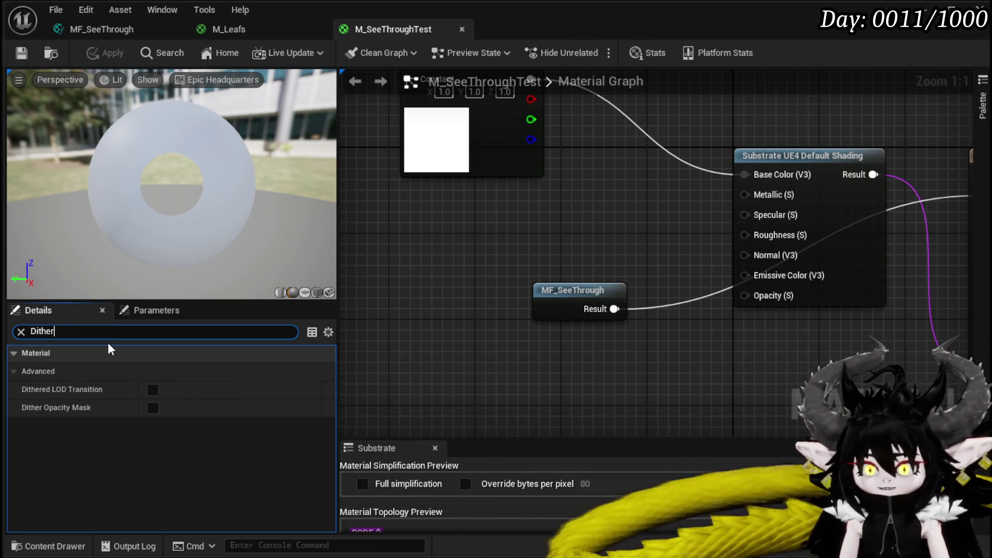
left_click(150, 412)
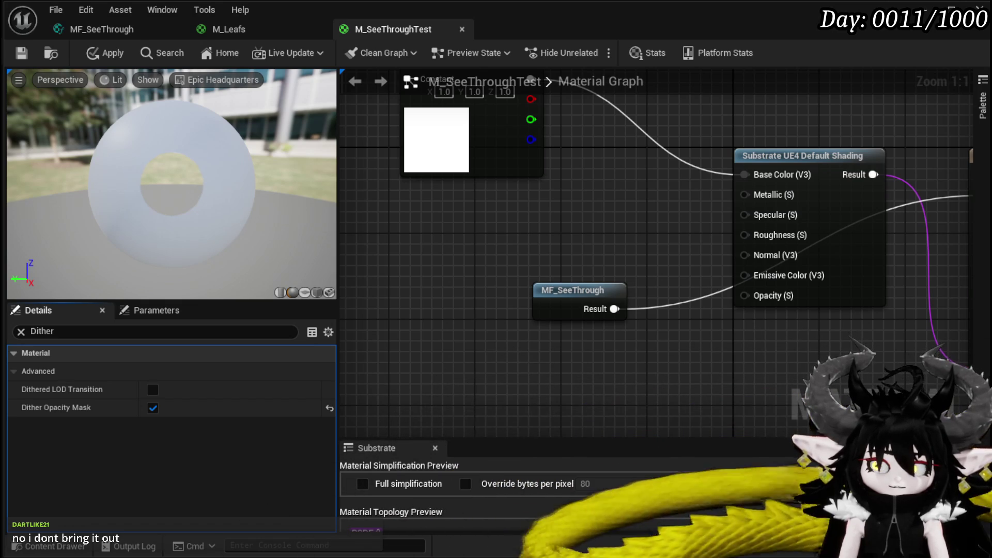
left_click(150, 410)
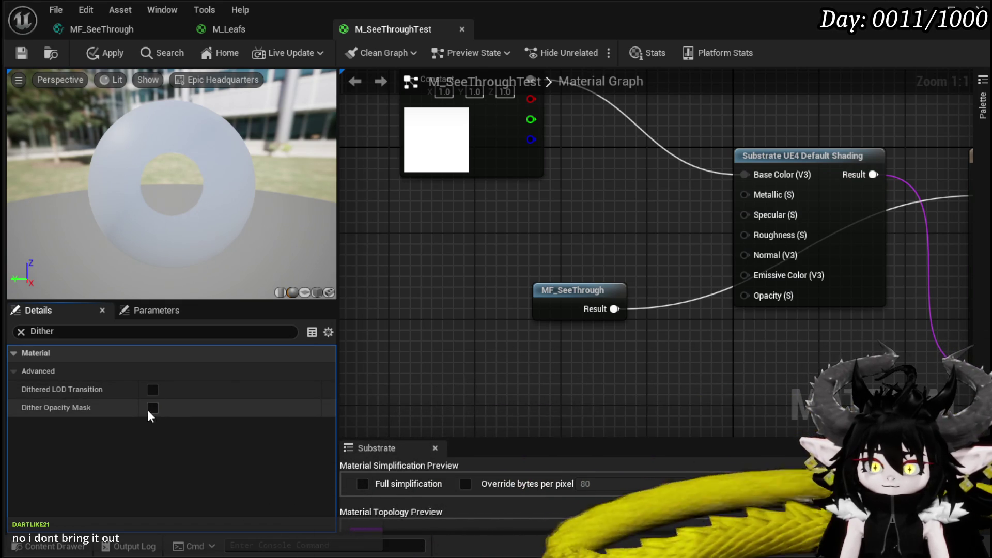
left_click(104, 54)
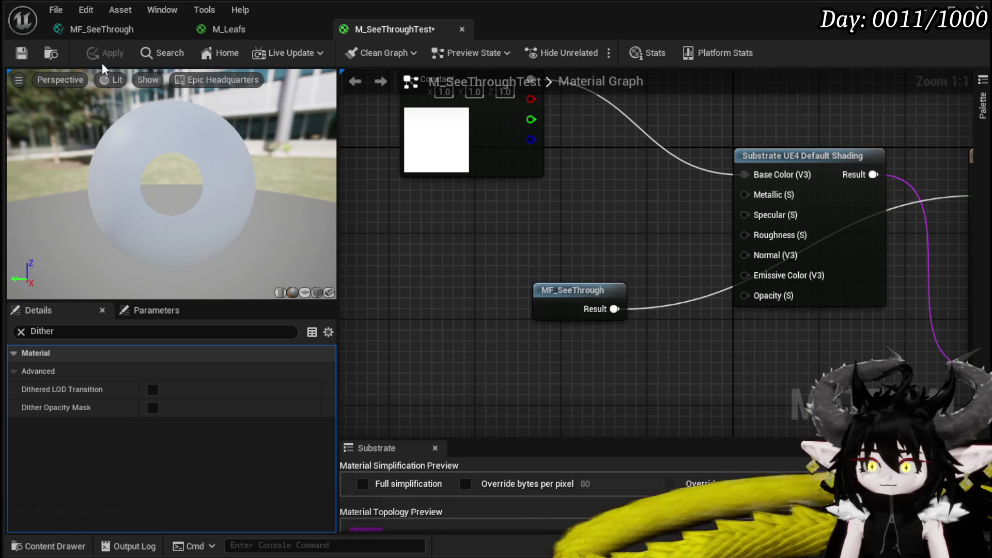
left_click(92, 30)
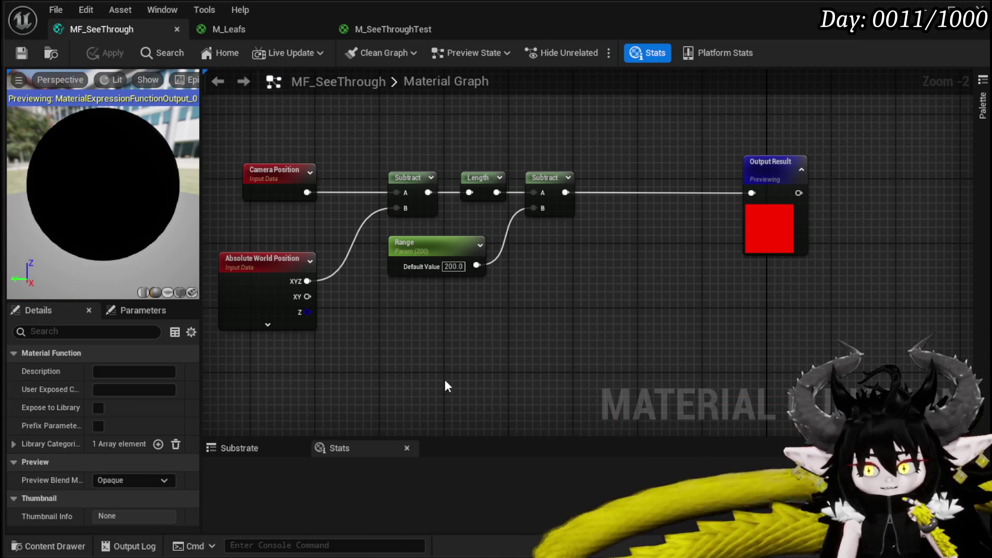
Shift Output Result further right and place a Multiply node after the last Subtract
left_click_drag(638, 361, 461, 354)
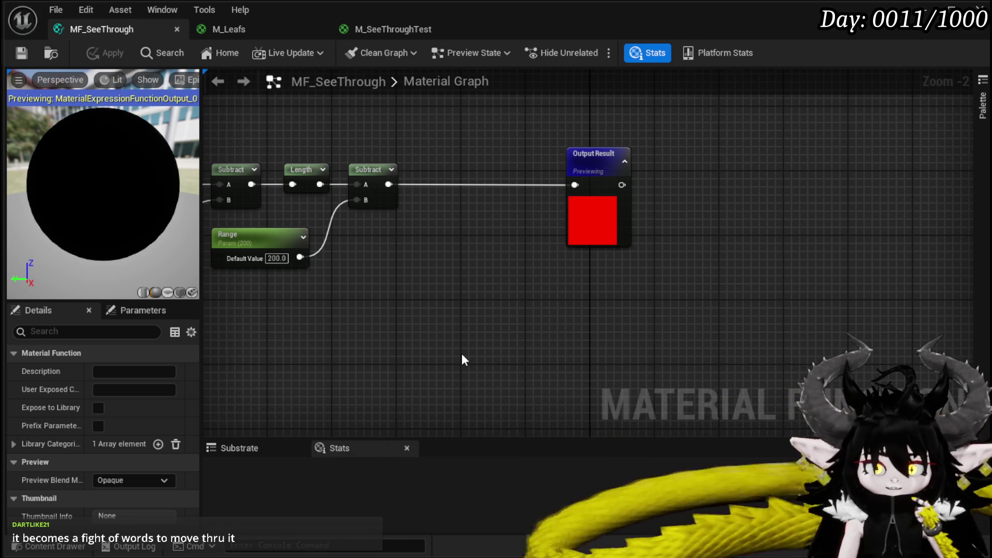
left_click(631, 154)
left_click_drag(631, 154, 704, 152)
mouse_move(362, 348)
left_mouse_down()
mouse_move(300, 362)
mouse_move(314, 346)
left_mouse_up()
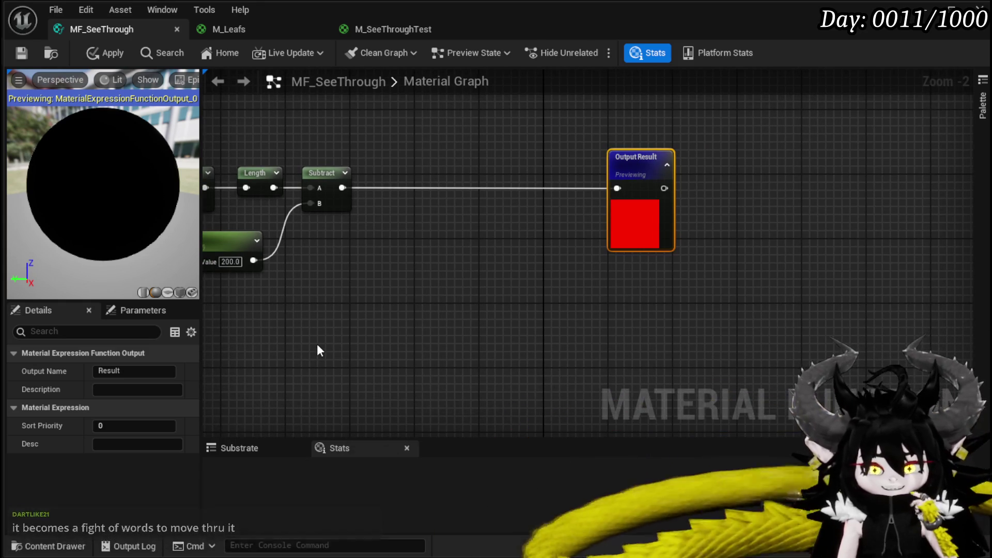
left_click_drag(376, 325, 445, 333)
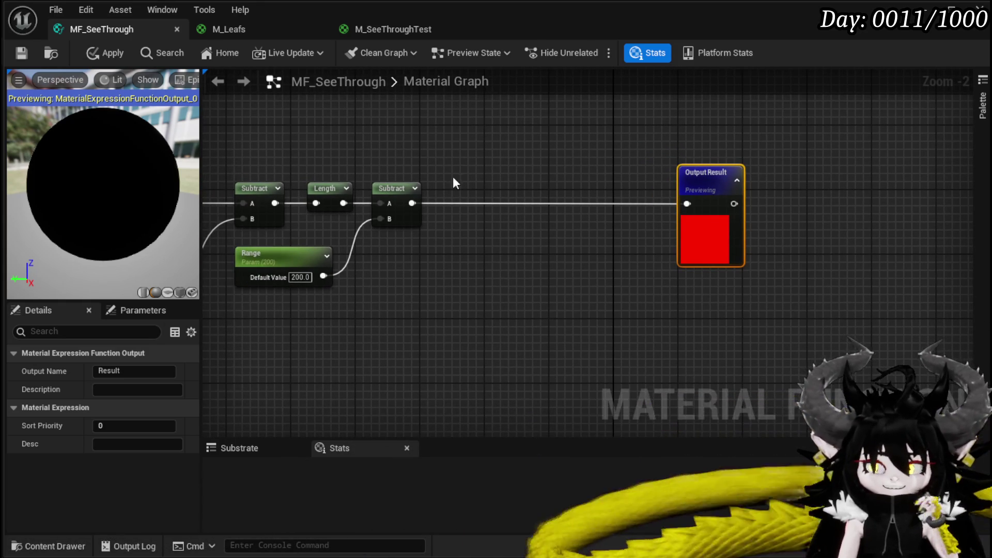
left_click_drag(412, 203, 515, 201)
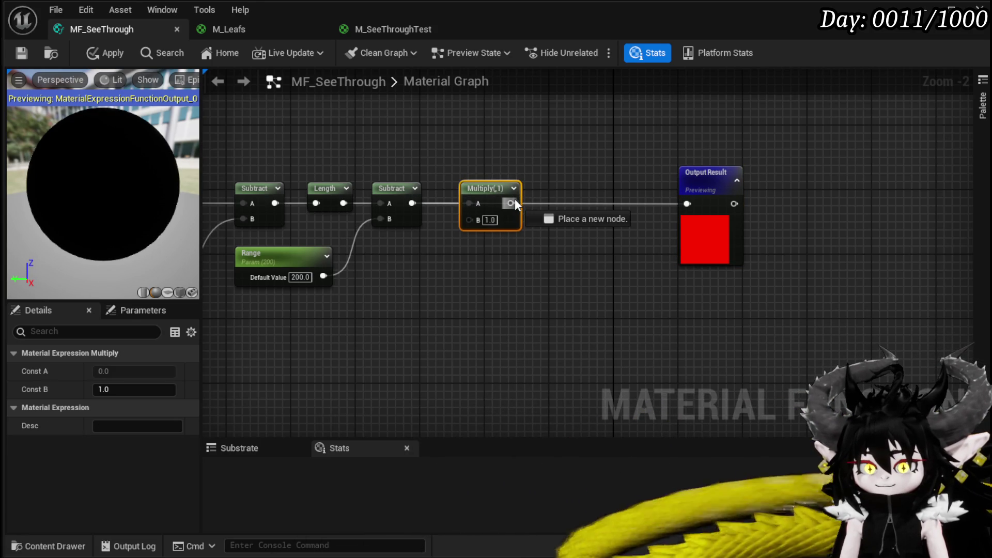
Wire the Multiply into Output Result, set its B to 0.08, then apply and save
left_click_drag(515, 199, 688, 204)
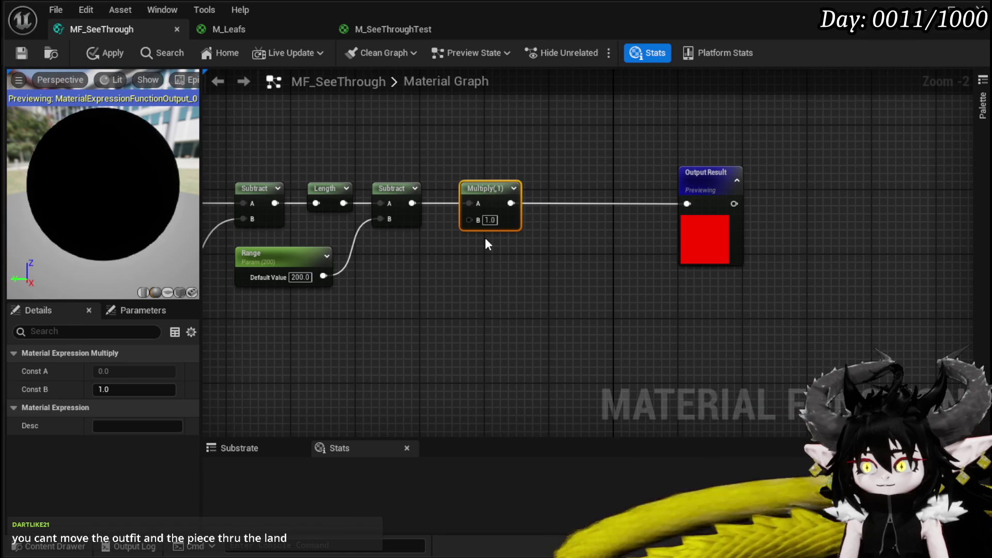
scroll(485, 240, "up", 2)
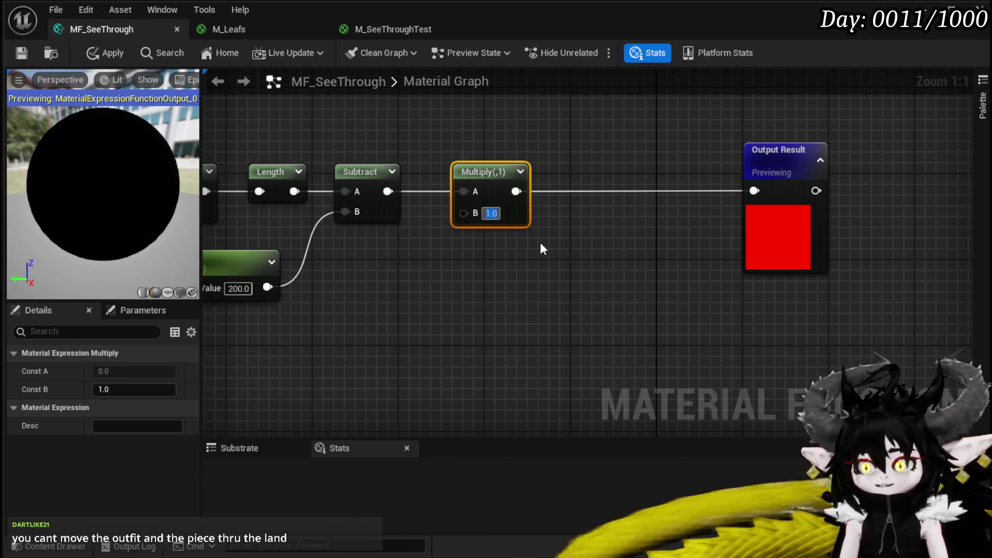
type("0")
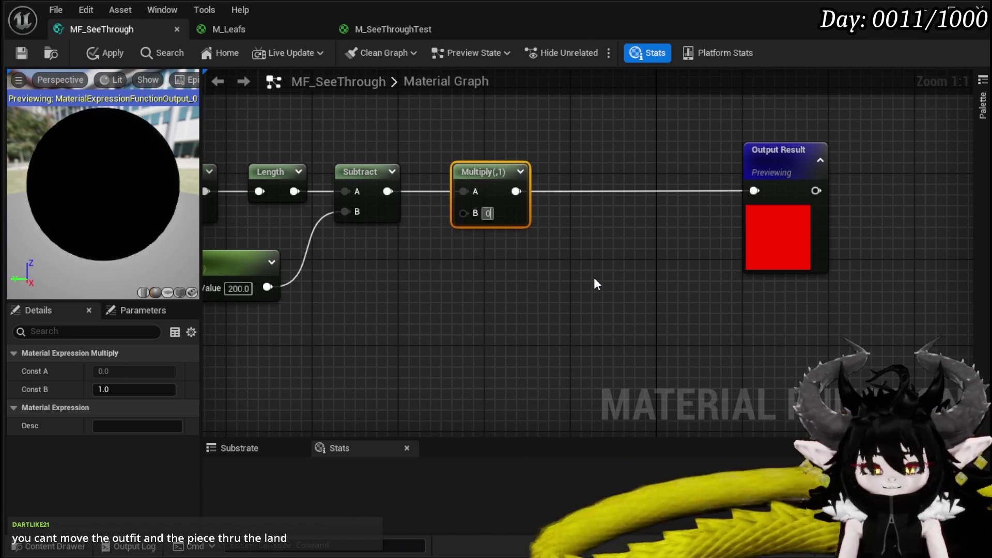
key("Return")
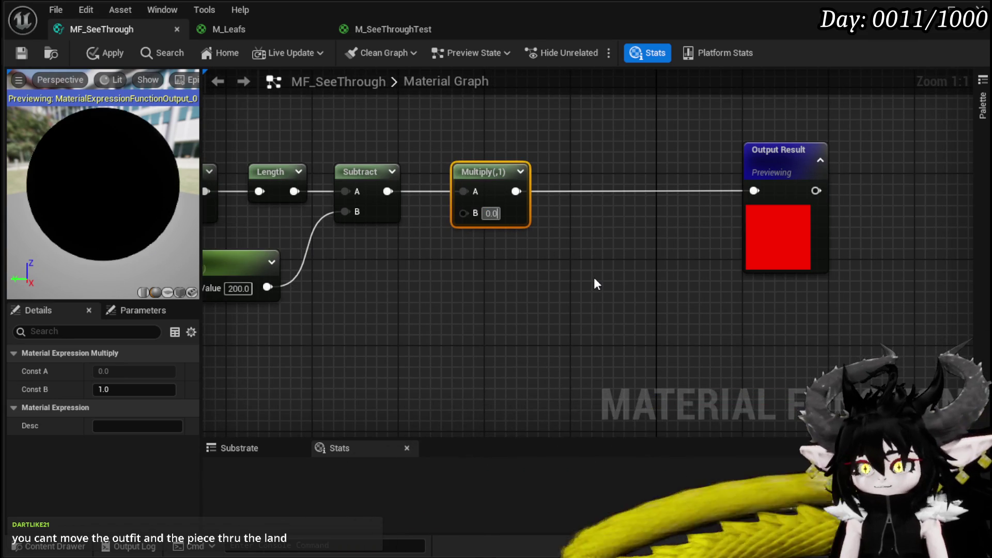
type("8")
key("Return")
left_click(106, 53)
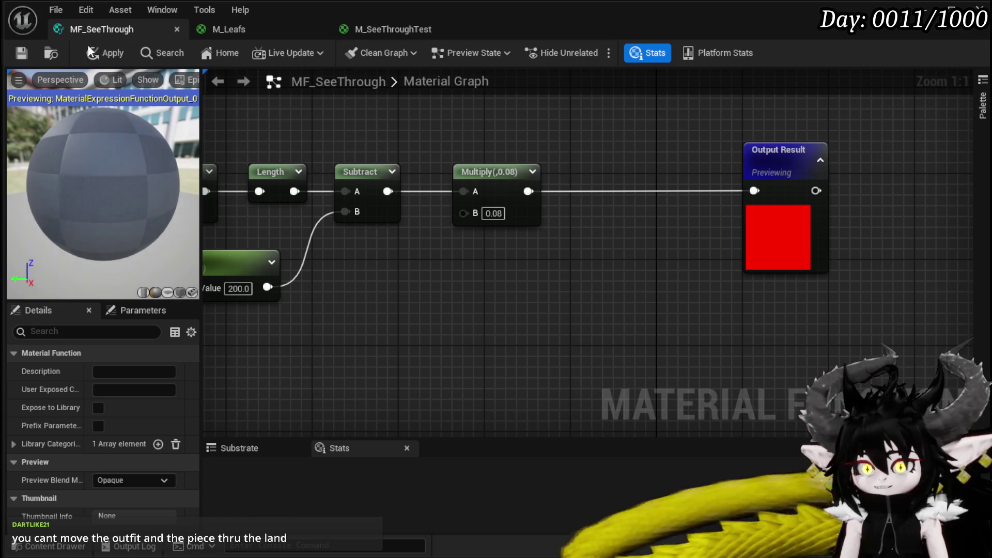
left_click(23, 51)
mouse_move(597, 165)
left_mouse_down()
mouse_move(433, 152)
mouse_move(458, 149)
left_mouse_up()
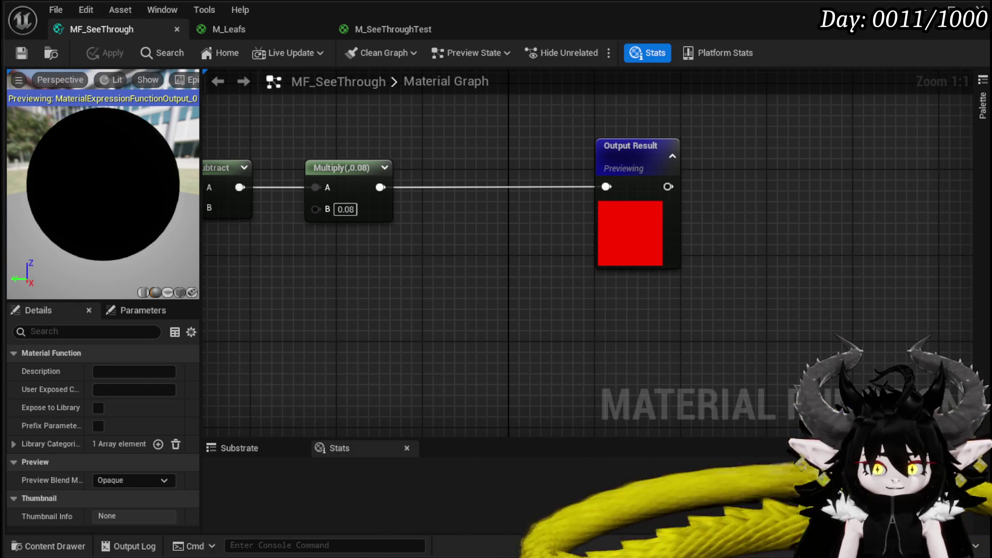
Add a Texture Sample node to the MF_SeeThrough graph
left_click_drag(363, 281, 507, 201)
right_click(395, 256)
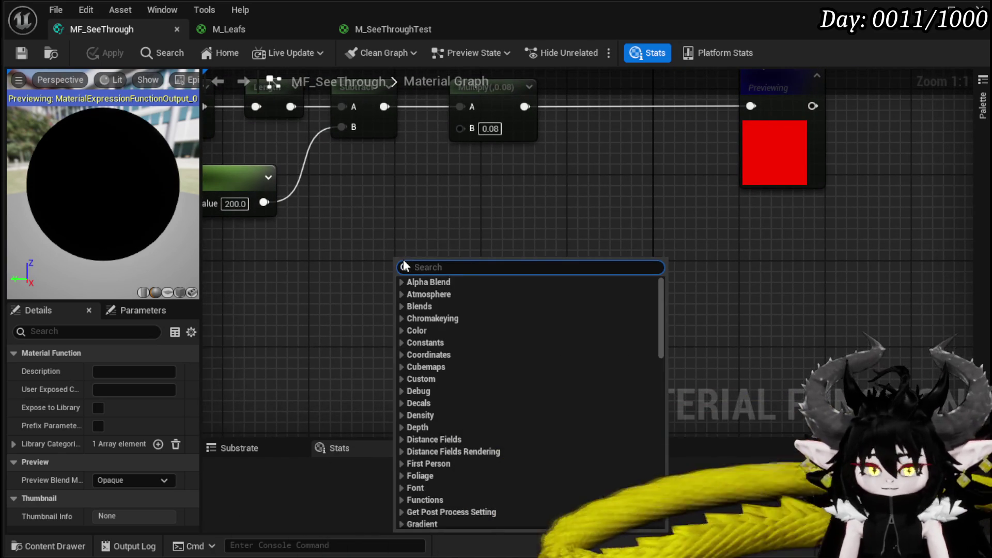
type("texture sam")
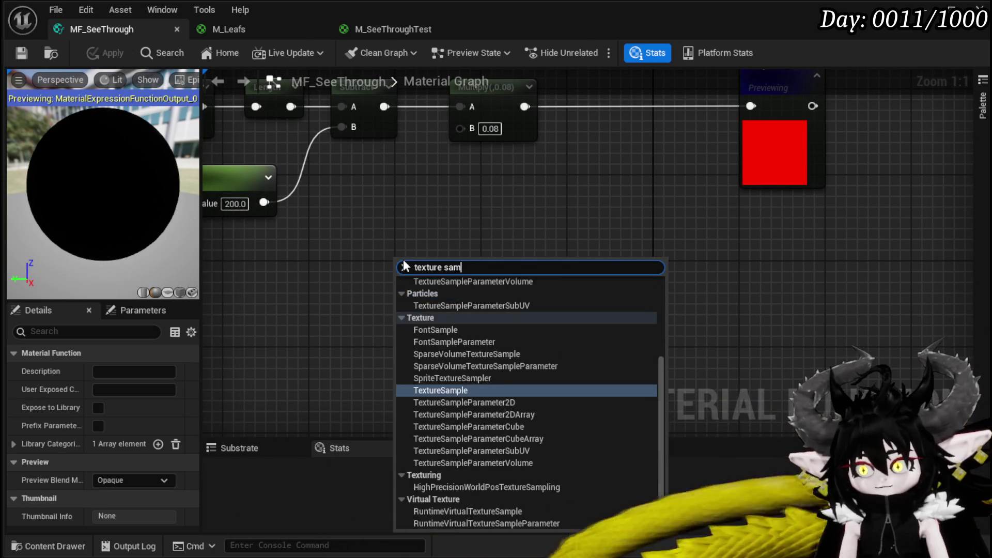
left_click(451, 391)
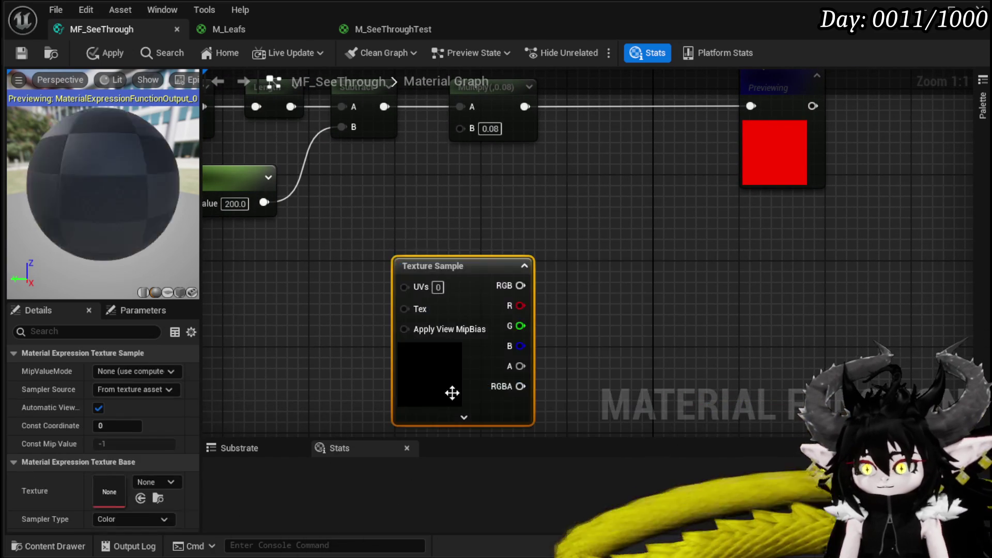
left_click_drag(463, 273, 420, 244)
Wire Subtract directly into Output Result, tidy the nodes, then apply and save
mouse_move(556, 234)
left_mouse_down()
mouse_move(523, 272)
mouse_move(410, 317)
mouse_move(569, 282)
mouse_move(607, 286)
left_mouse_up()
mouse_move(383, 202)
left_mouse_down()
mouse_move(774, 200)
mouse_move(756, 203)
left_mouse_up()
mouse_move(416, 327)
left_mouse_down()
mouse_move(531, 282)
mouse_move(415, 300)
left_mouse_up()
mouse_move(614, 260)
left_mouse_down()
mouse_move(532, 270)
mouse_move(442, 244)
mouse_move(393, 251)
left_mouse_up()
left_click_drag(713, 138, 809, 137)
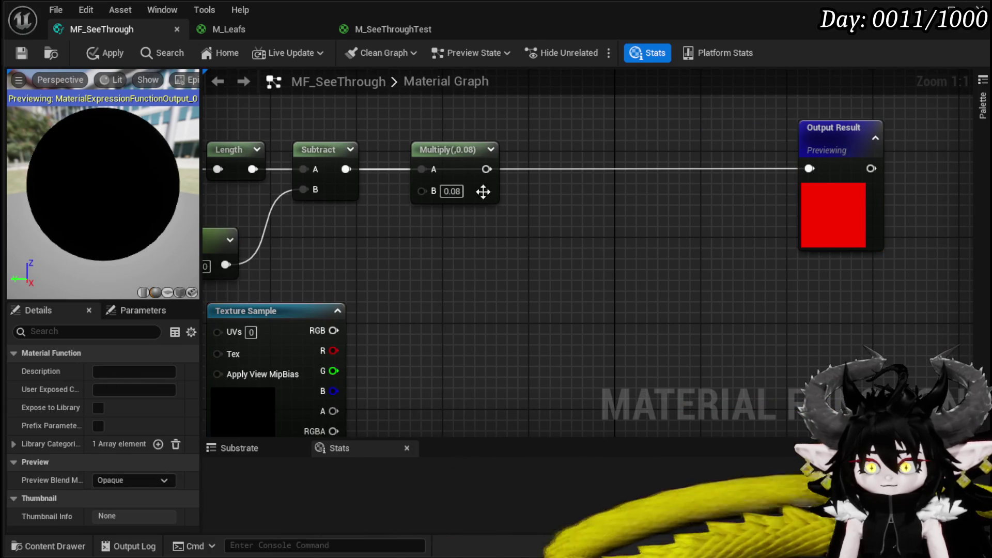
left_click(100, 53)
left_click(23, 53)
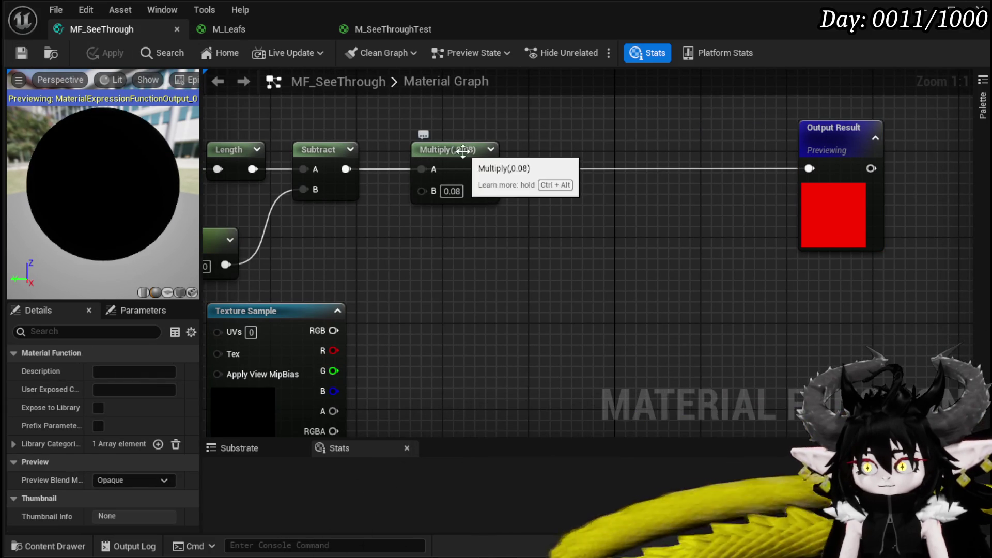
Add a OneMinus (1-x) node fed by the Subtract output and save
left_click_drag(464, 151, 464, 95)
left_click_drag(347, 197, 420, 245)
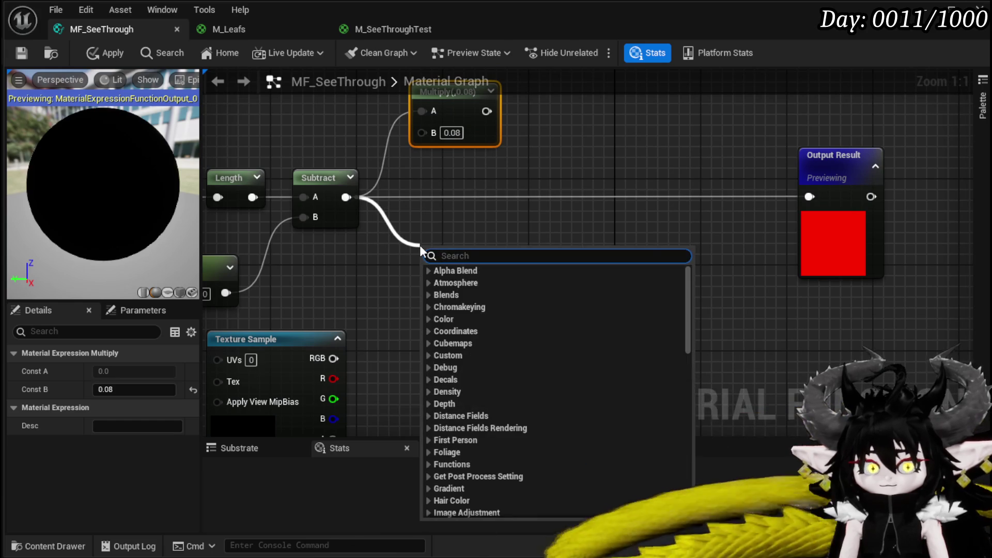
type("1-")
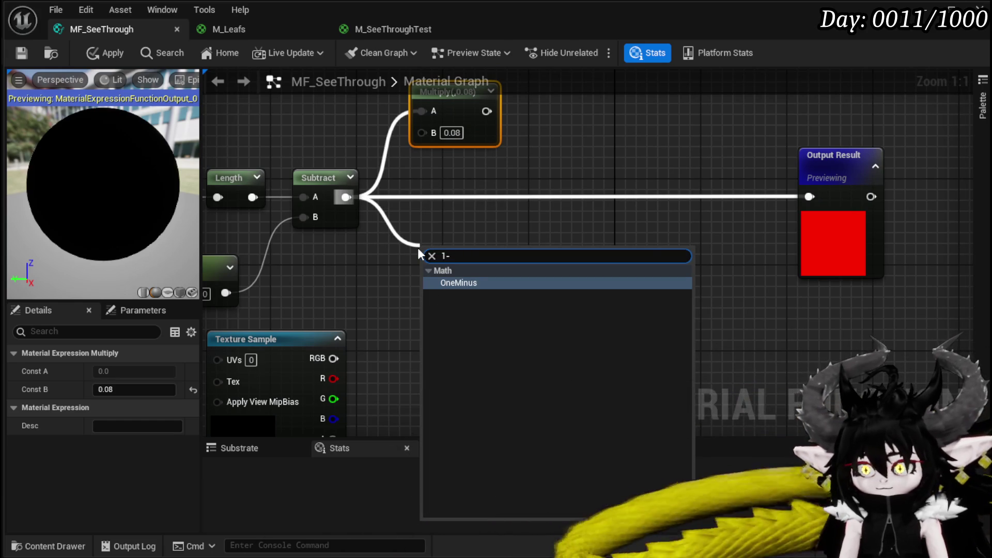
left_click(479, 292)
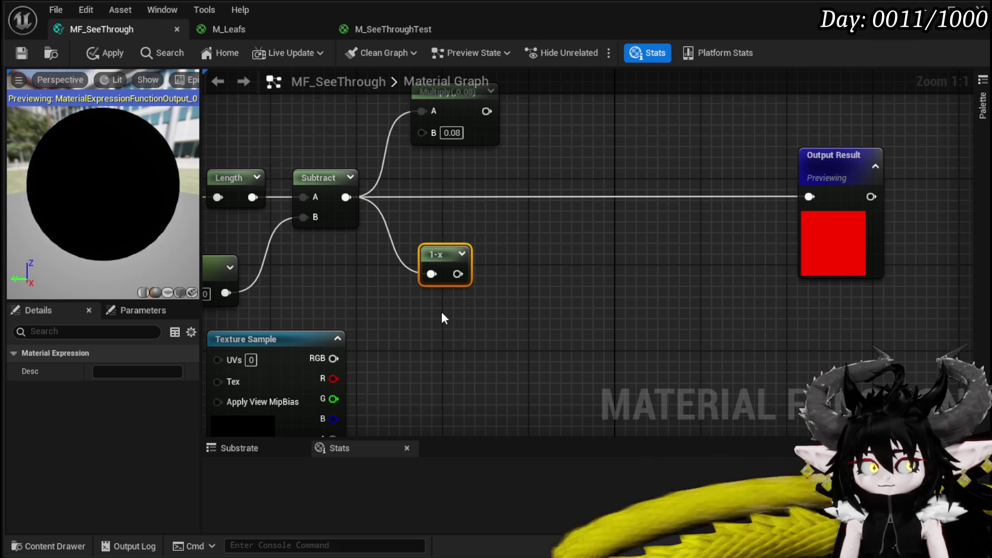
left_click(28, 53)
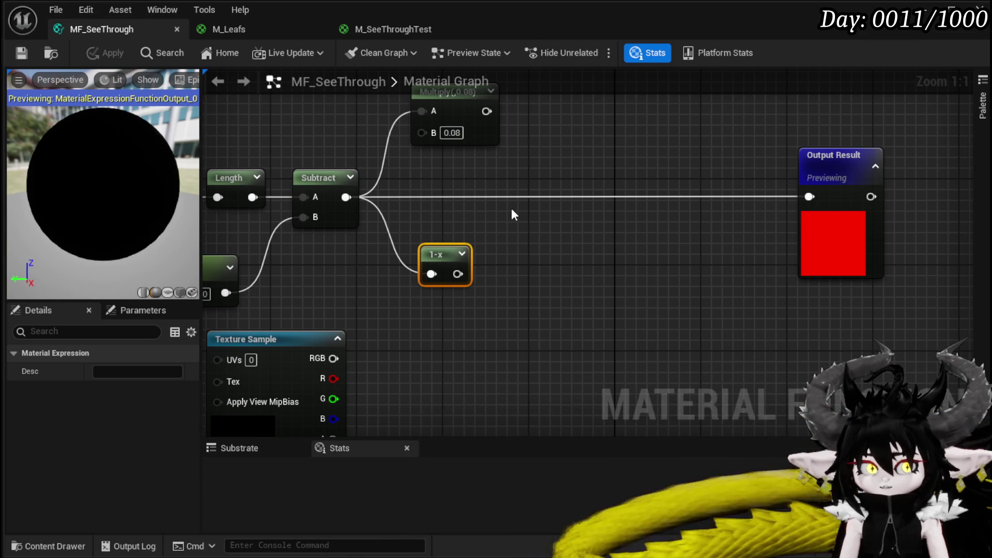
Multiply the 1-x result by the Texture Sample's RGB
mouse_move(508, 310)
left_mouse_down()
mouse_move(523, 230)
mouse_move(482, 231)
left_mouse_up()
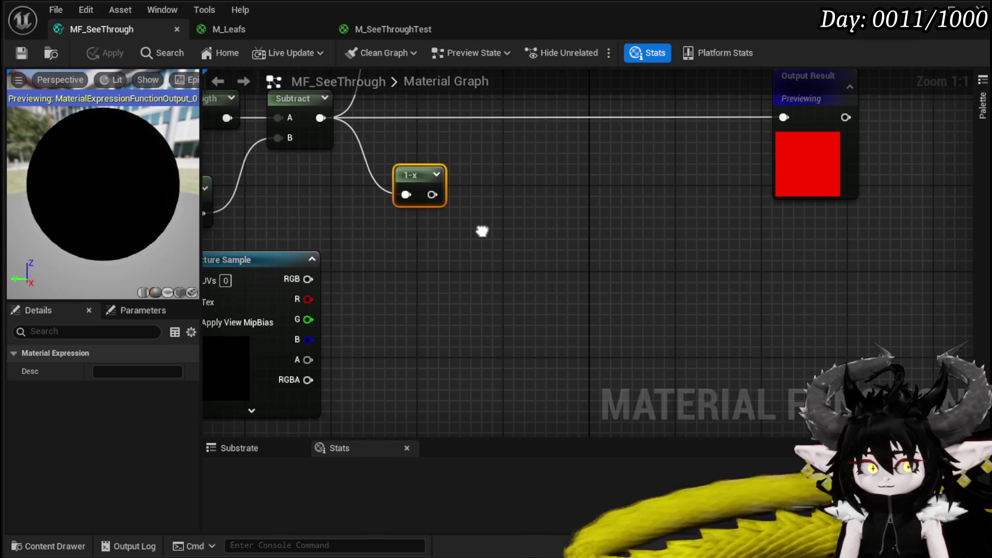
mouse_move(432, 195)
left_mouse_down()
mouse_move(476, 222)
mouse_move(460, 221)
left_mouse_up()
left_click_drag(309, 279, 461, 247)
left_click_drag(572, 233, 467, 293)
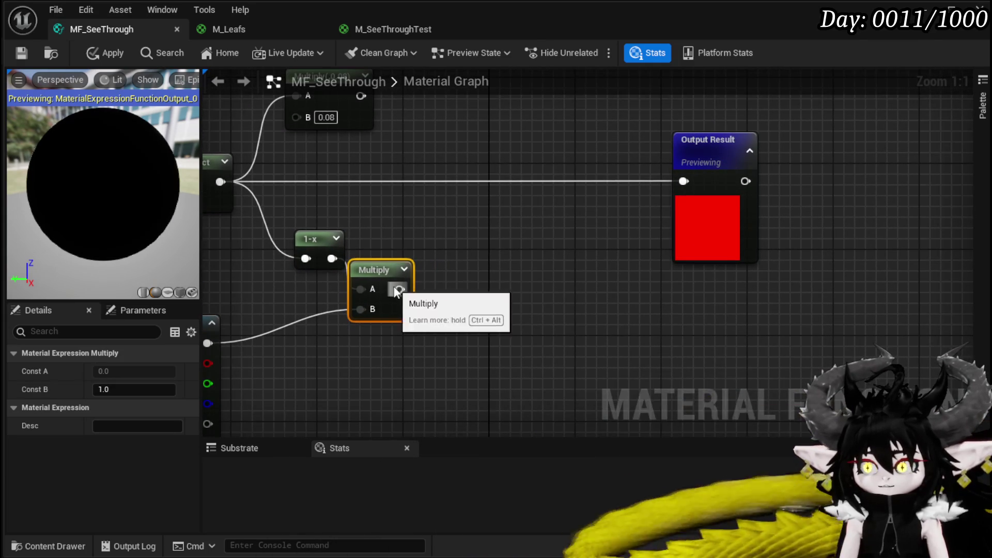
Add the Subtract result to that product and feed the sum into Output Result
left_click_drag(400, 289, 462, 152)
type("add")
left_click(510, 226)
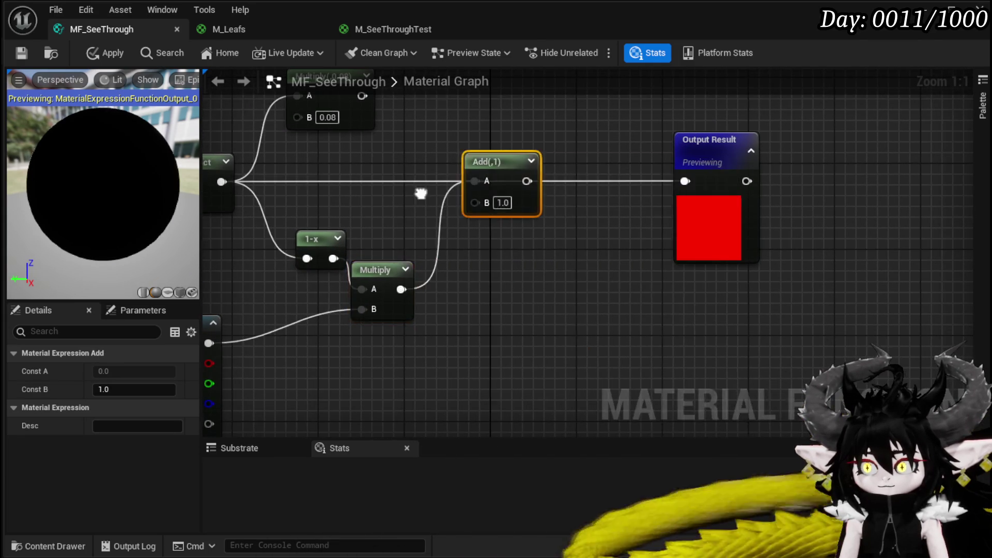
left_click_drag(419, 193, 468, 198)
mouse_move(282, 185)
left_mouse_down()
mouse_move(484, 186)
mouse_move(270, 185)
left_mouse_up()
left_click_drag(549, 191, 522, 185)
mouse_move(449, 293)
left_mouse_down()
mouse_move(522, 205)
mouse_move(733, 186)
left_mouse_up()
mouse_move(372, 159)
left_mouse_down()
mouse_move(587, 137)
mouse_move(457, 205)
left_mouse_up()
left_click(321, 377)
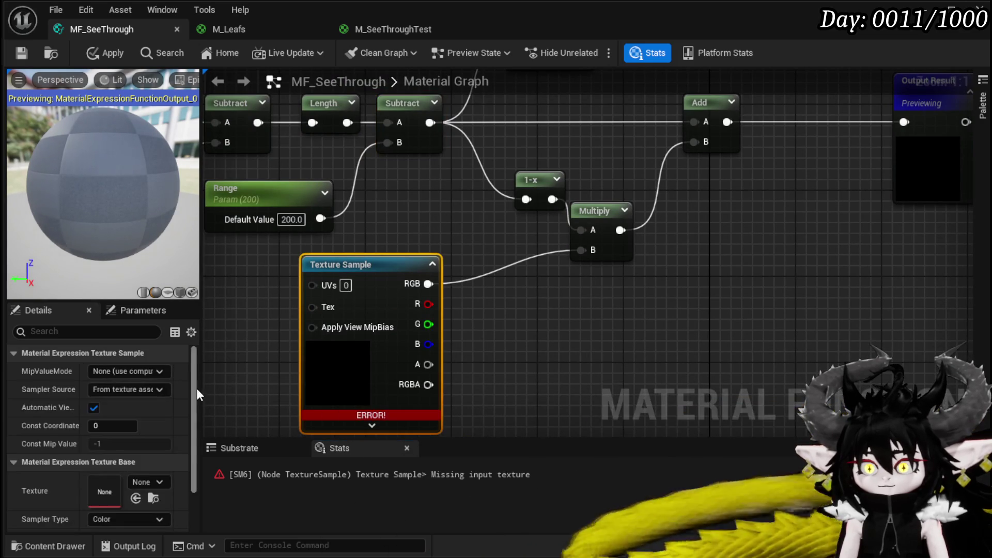
Search 'Noise' to assign a Cracks texture to the Texture Sample, then apply and save
left_click(140, 482)
type("Noise")
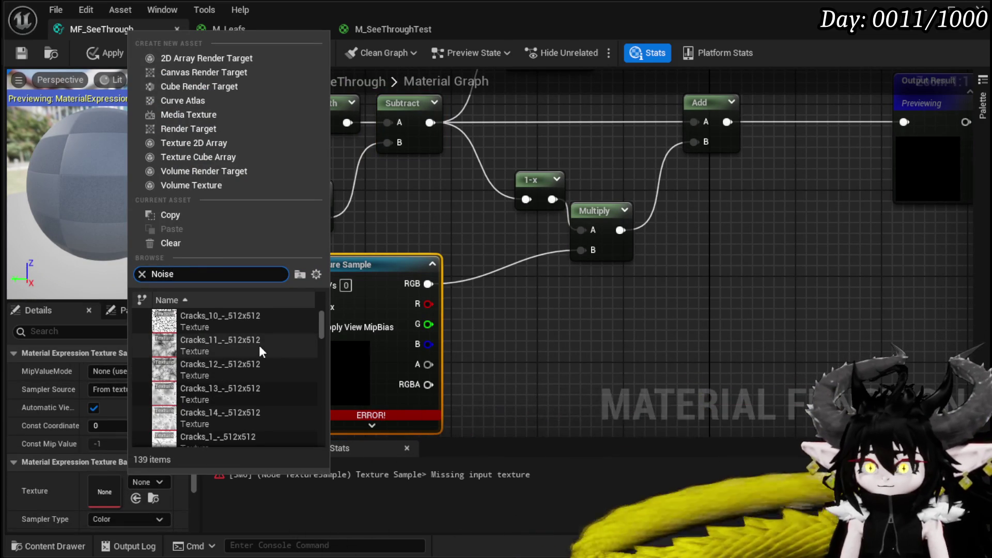
left_click(259, 359)
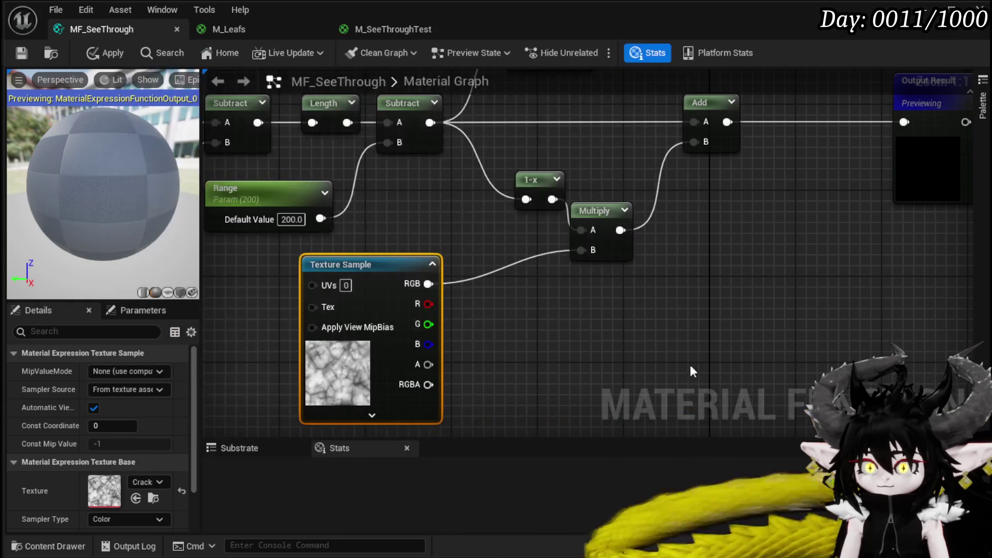
left_click(721, 364)
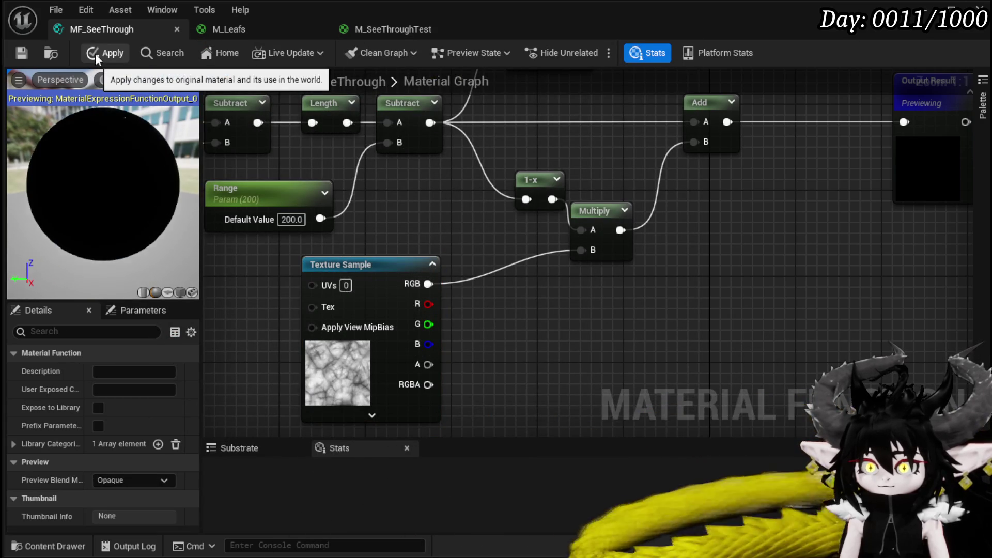
left_click(116, 53)
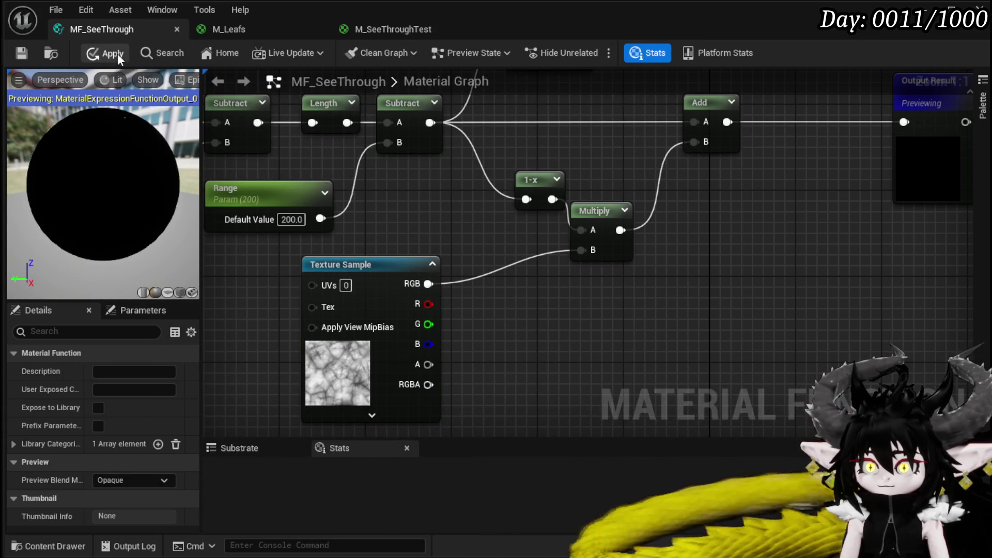
left_click(23, 53)
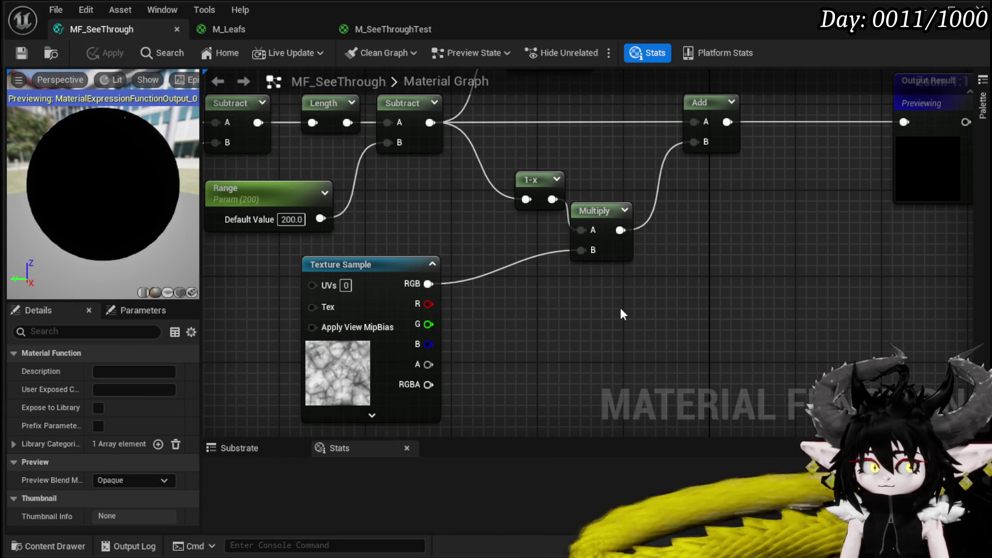
left_click_drag(643, 322, 637, 243)
Add a Power node off the texture RGB and keep RGB wired directly into Multiply B
mouse_move(443, 182)
left_mouse_down()
mouse_move(405, 207)
mouse_move(392, 241)
mouse_move(464, 241)
left_mouse_up()
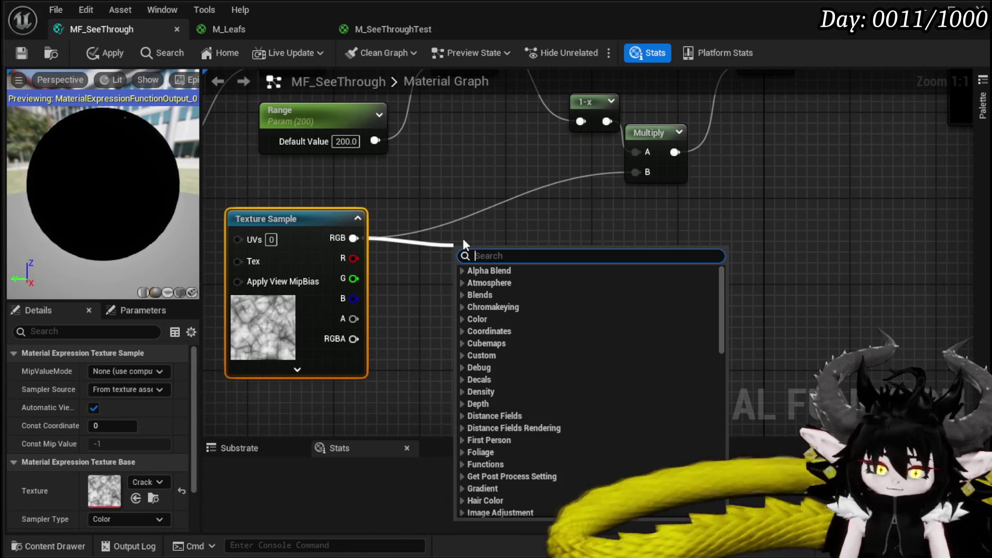
type("power")
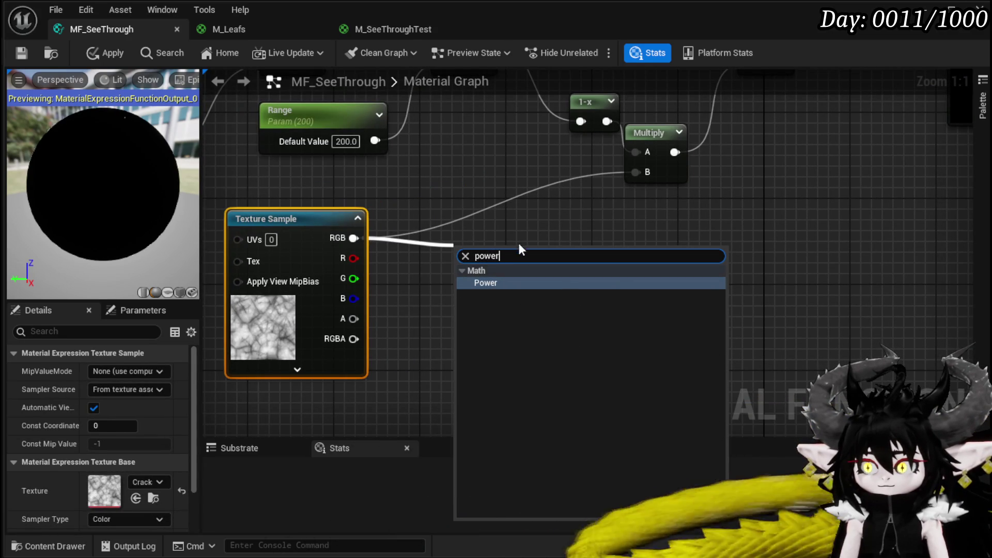
left_click(502, 284)
mouse_move(504, 249)
left_mouse_down()
mouse_move(513, 220)
mouse_move(611, 168)
mouse_move(637, 172)
left_mouse_up()
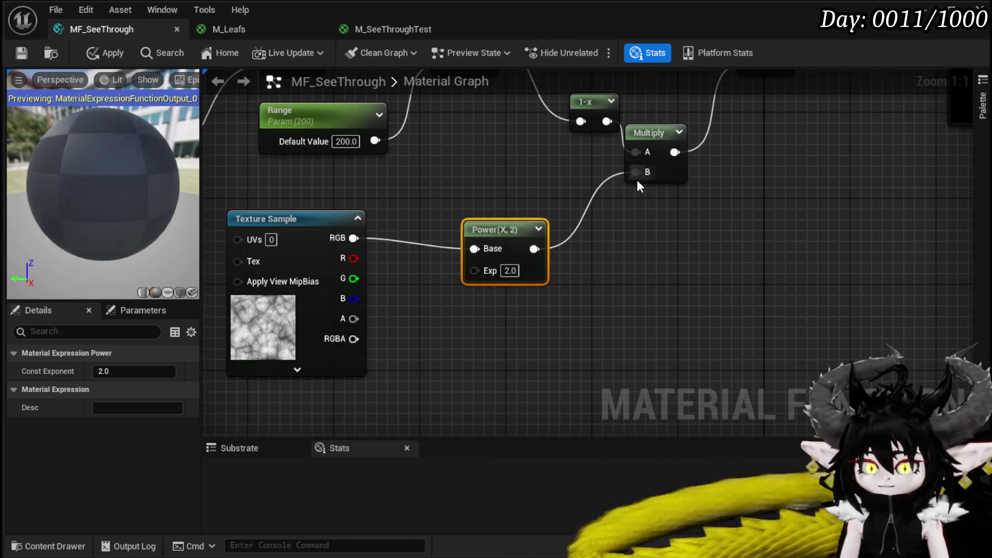
left_click_drag(502, 229, 535, 221)
mouse_move(517, 309)
left_mouse_down()
mouse_move(580, 276)
mouse_move(506, 326)
left_mouse_up()
mouse_move(343, 256)
left_mouse_down()
mouse_move(618, 181)
mouse_move(625, 190)
left_mouse_up()
left_click(677, 268)
Rearrange the distance and texture nodes, then apply and save MF_SeeThrough
left_click(116, 56)
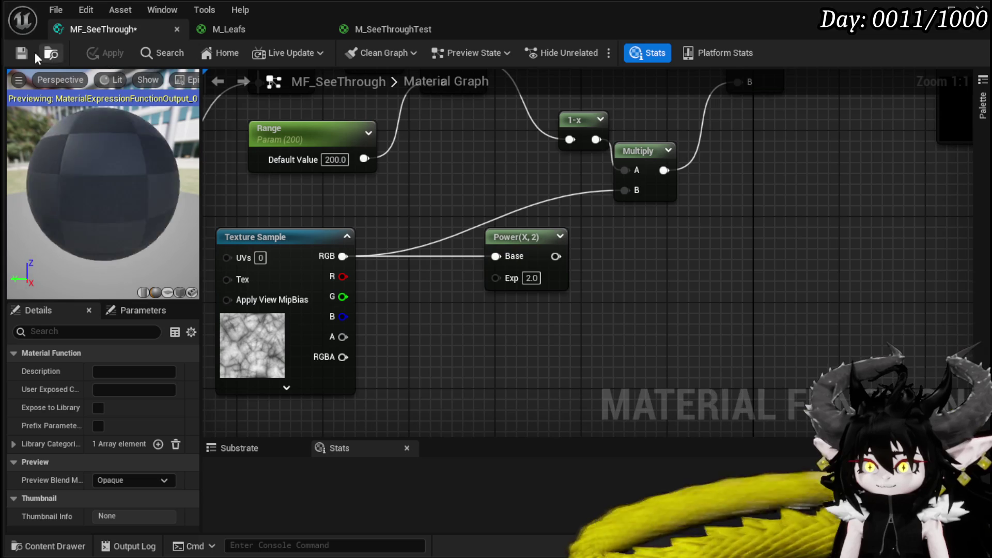
left_click_drag(520, 295, 541, 301)
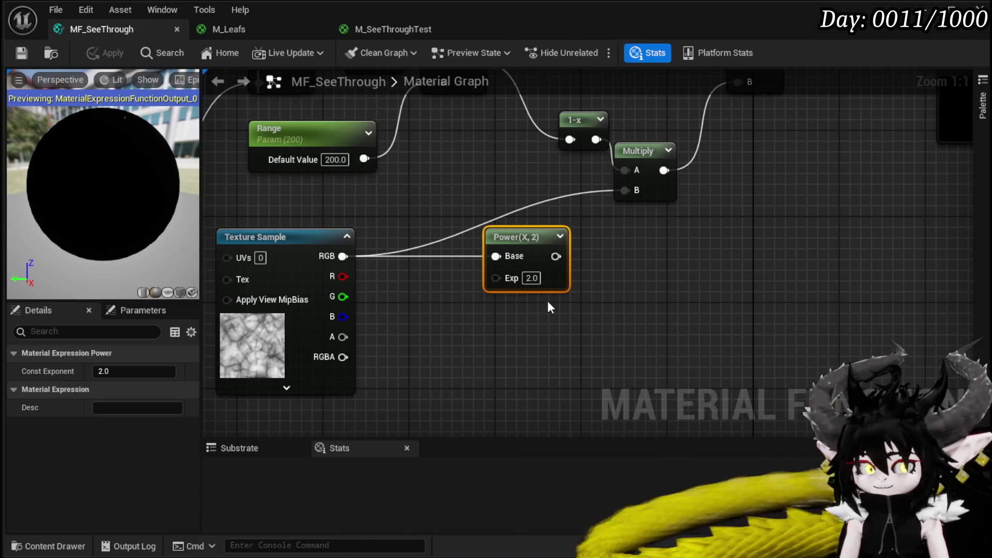
mouse_move(427, 184)
left_mouse_down()
mouse_move(495, 272)
mouse_move(634, 222)
left_mouse_up()
left_click(367, 230)
mouse_move(413, 284)
left_mouse_down()
mouse_move(447, 348)
mouse_move(551, 381)
left_mouse_up()
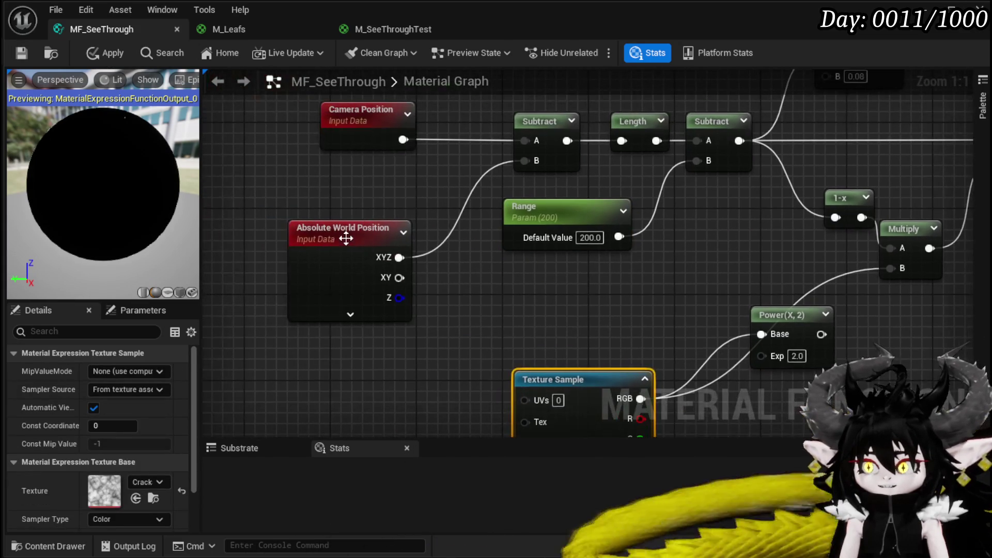
left_click(320, 199)
left_click(552, 309)
left_click(105, 52)
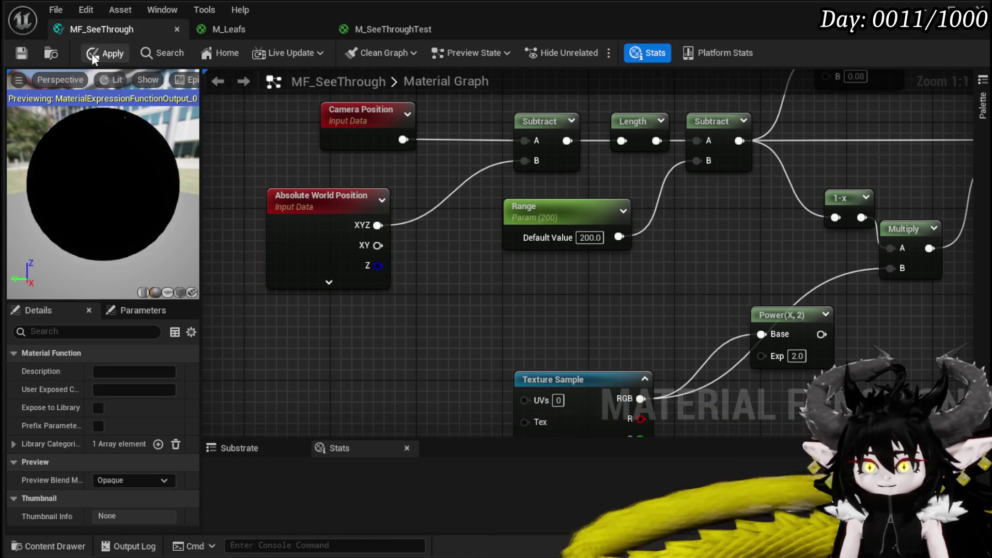
left_click(21, 52)
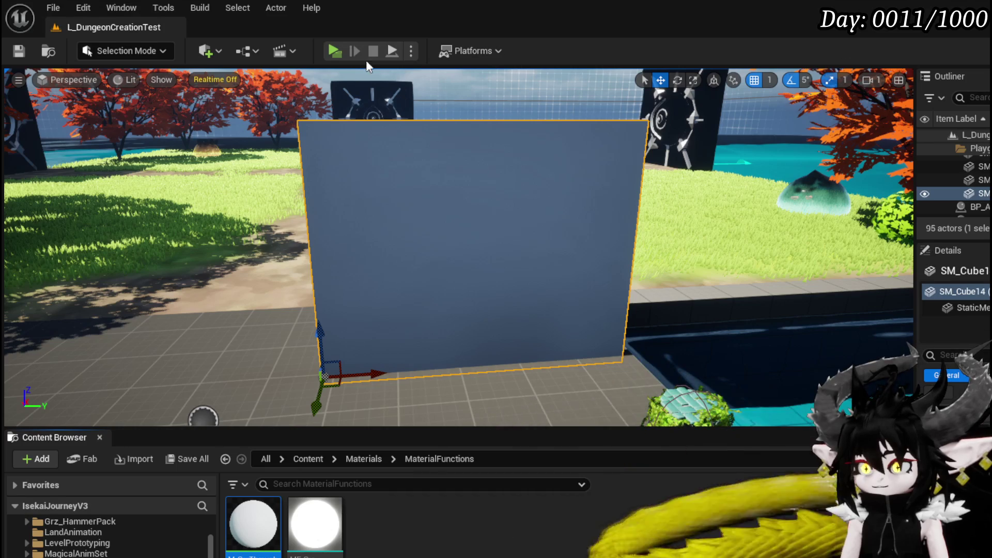
Play-test the level around the blue wall, then stop and return to MF_SeeThrough
left_click(329, 50)
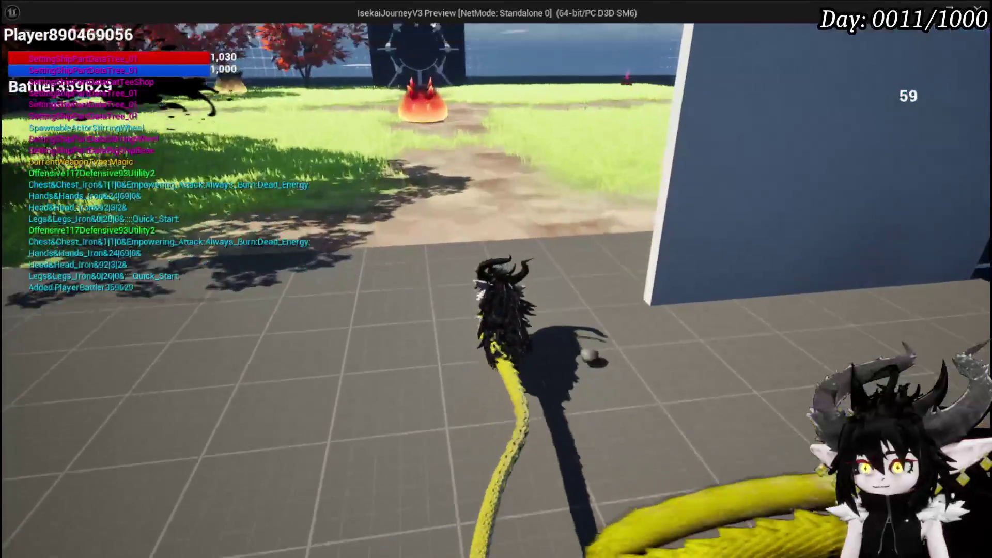
key("d")
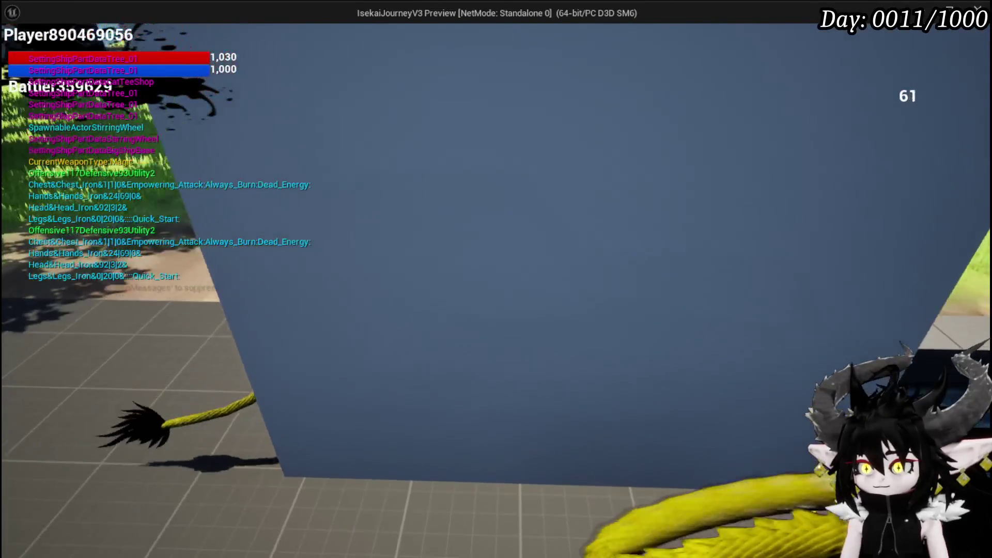
key("w")
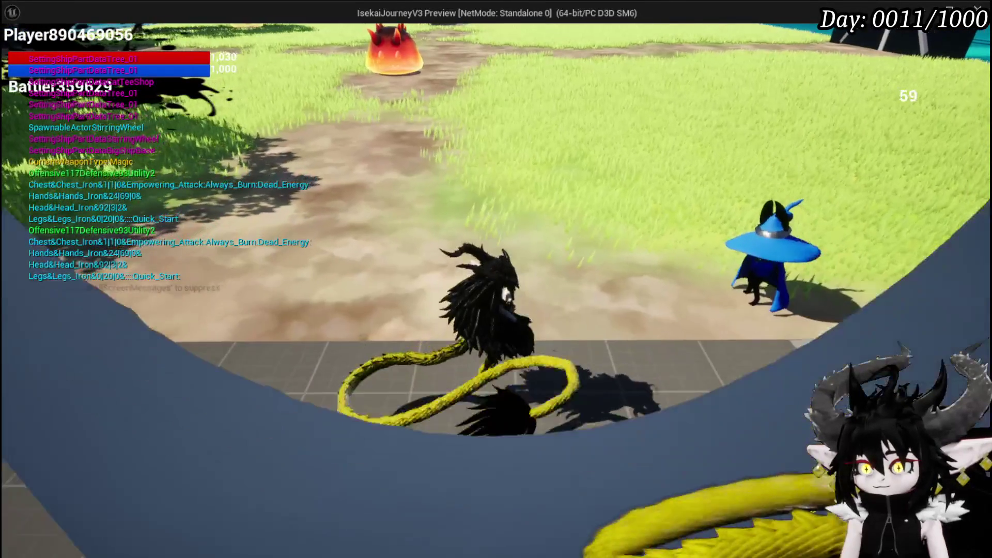
key("s")
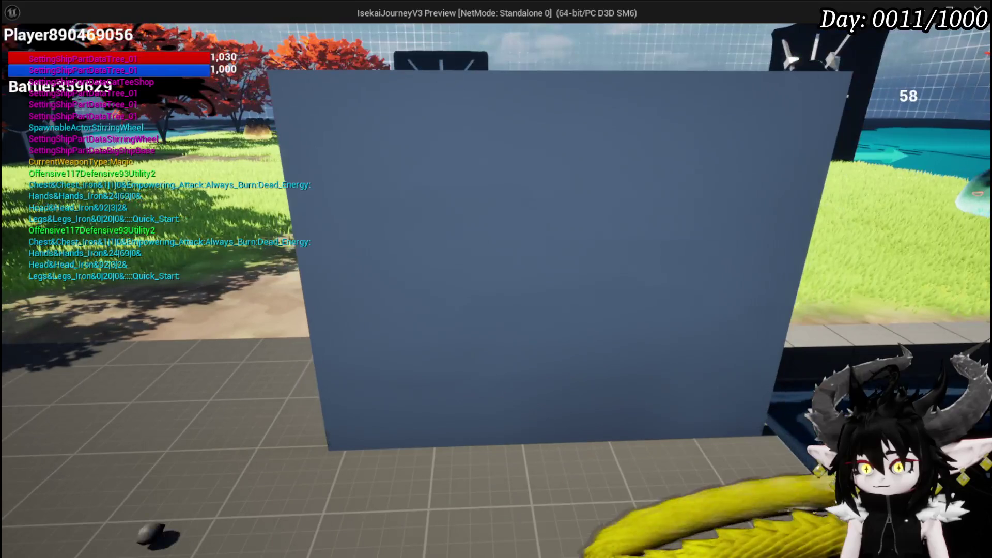
key("Escape")
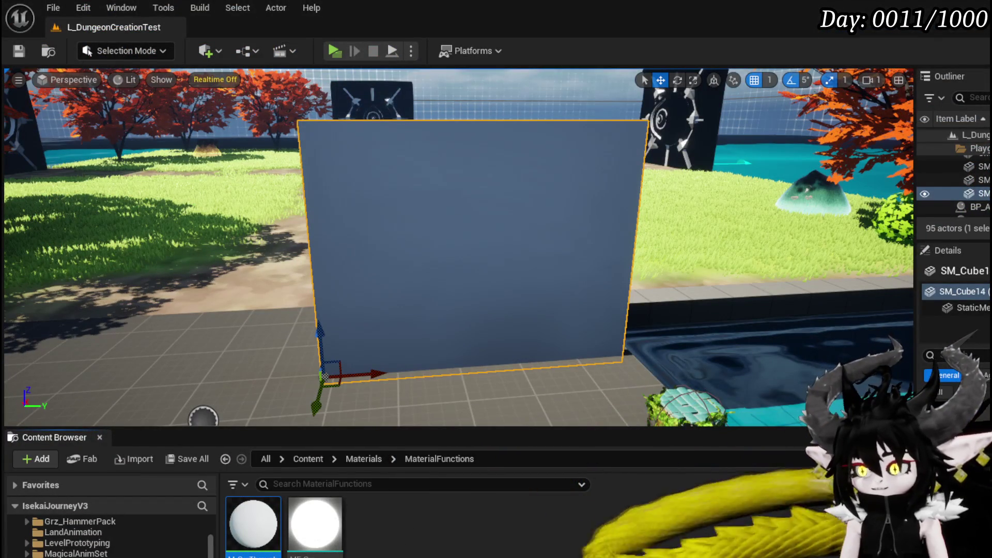
key("alt+Tab")
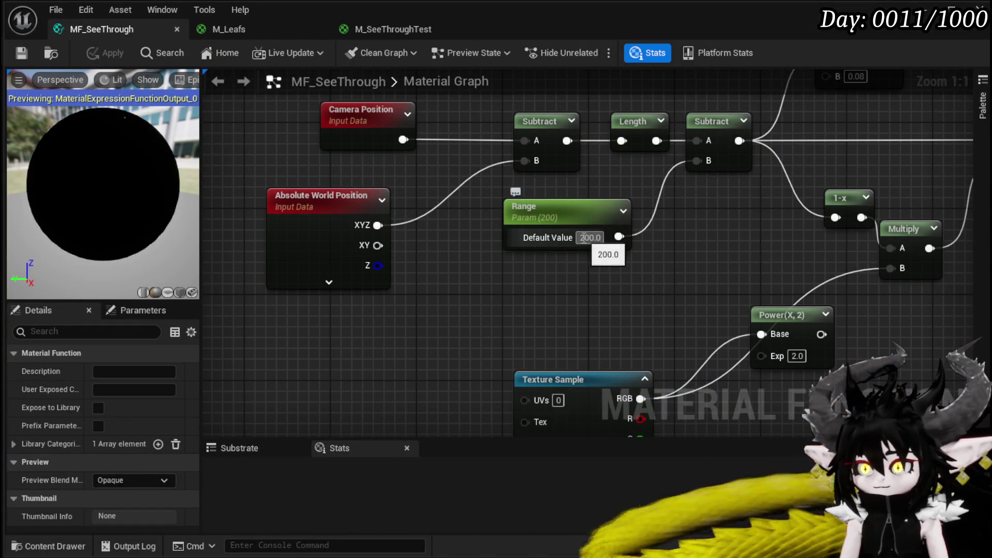
Set Range to 2000, apply it, and play-test the wider see-through effect
type("2000")
key("Return")
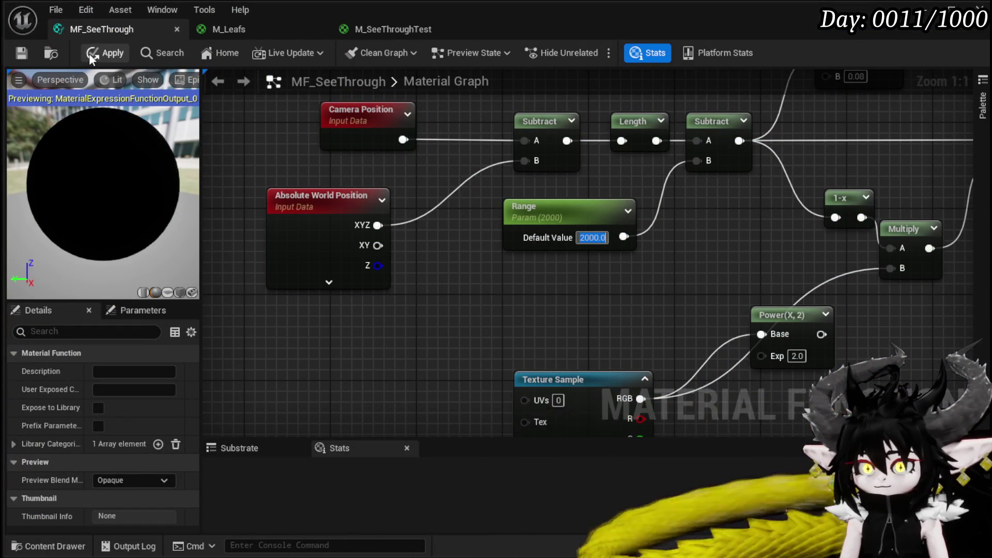
left_click(92, 54)
key("alt+Tab")
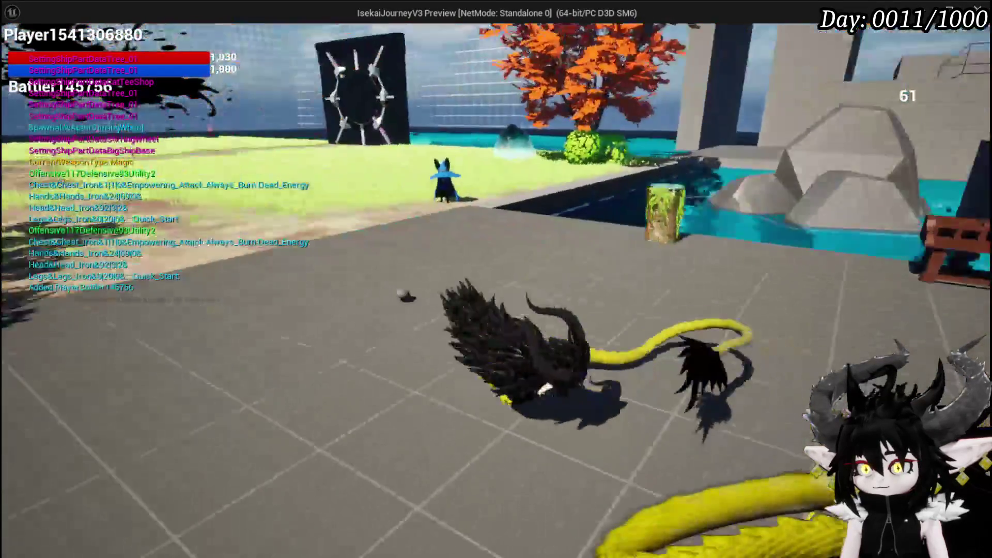
key("w")
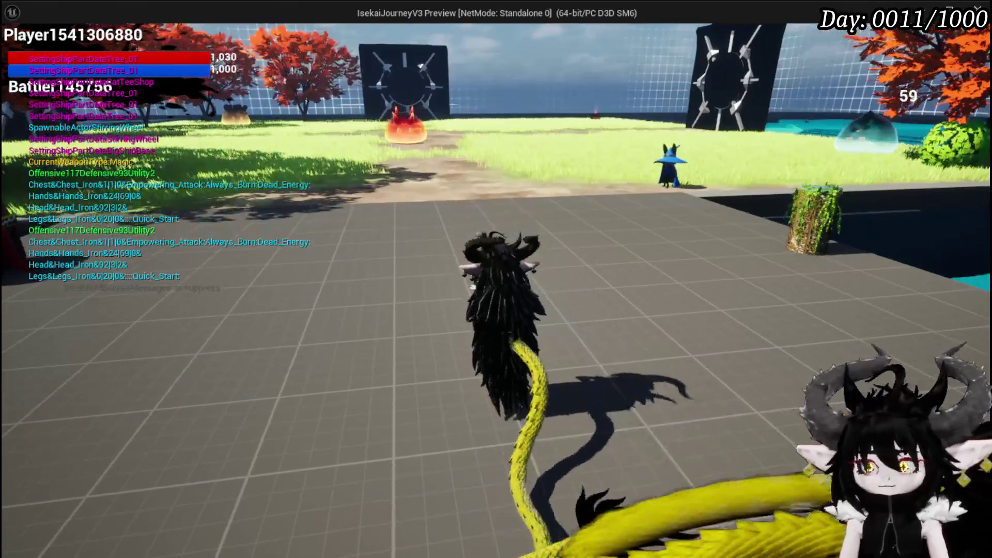
key("Escape")
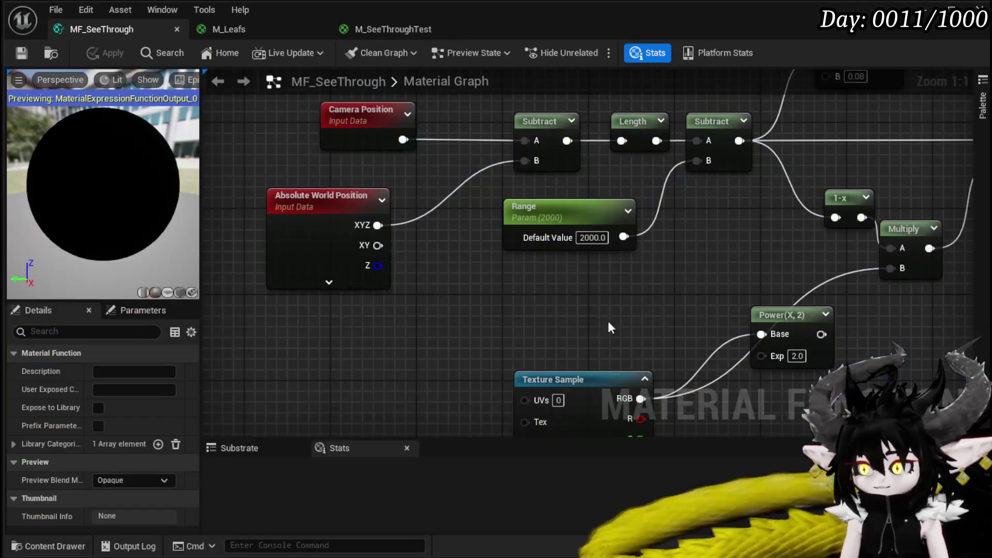
Restore Range to 200, apply it, and close the material editor
left_click(589, 238)
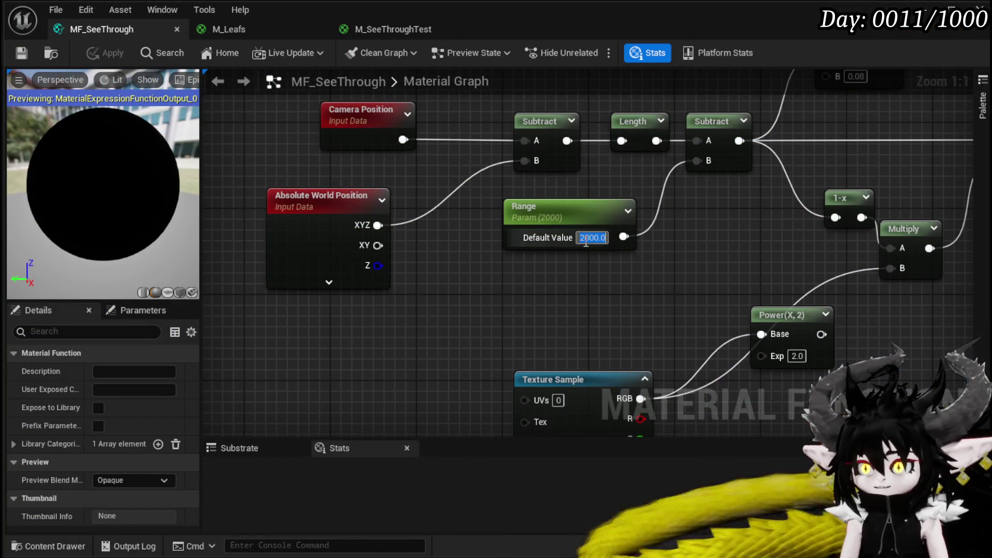
key("BackSpace")
key("Return")
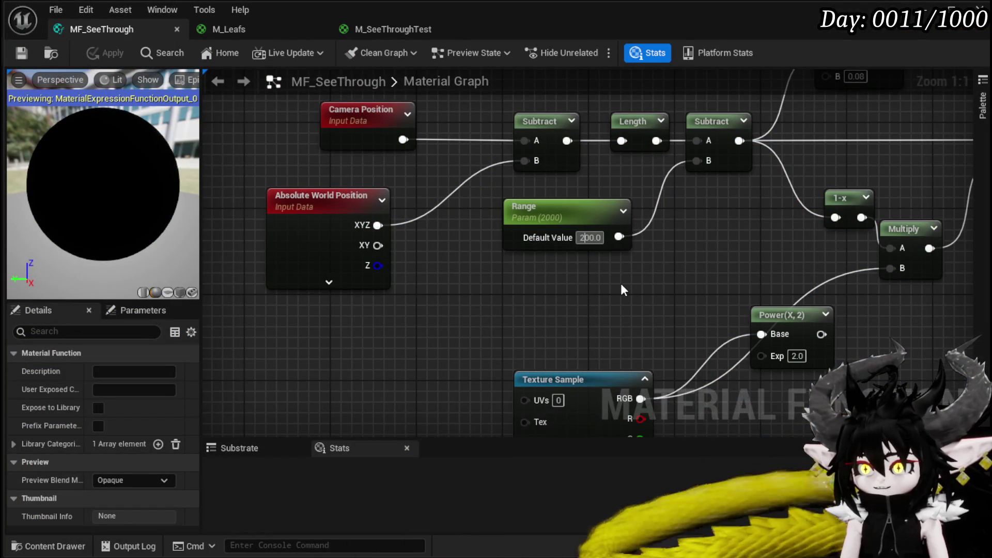
left_click(622, 286)
left_click(94, 54)
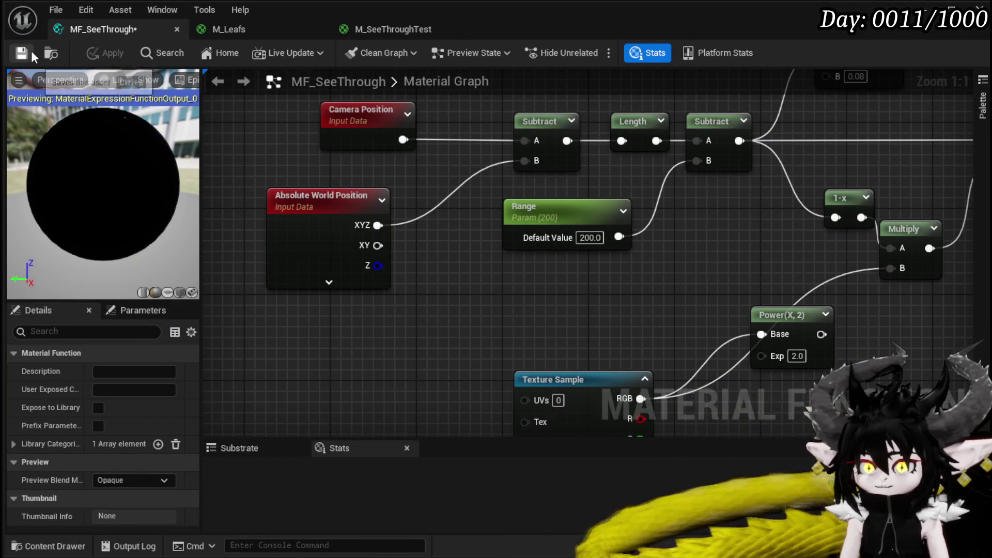
left_click(970, 5)
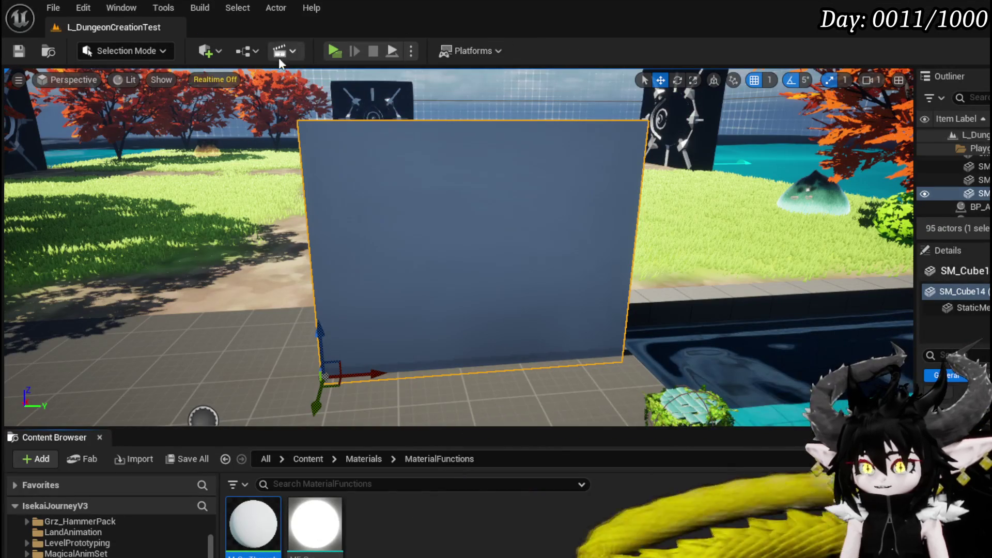
Play the level to check the wall at Range 200, then save L_DungeonCreationTest
left_click(334, 51)
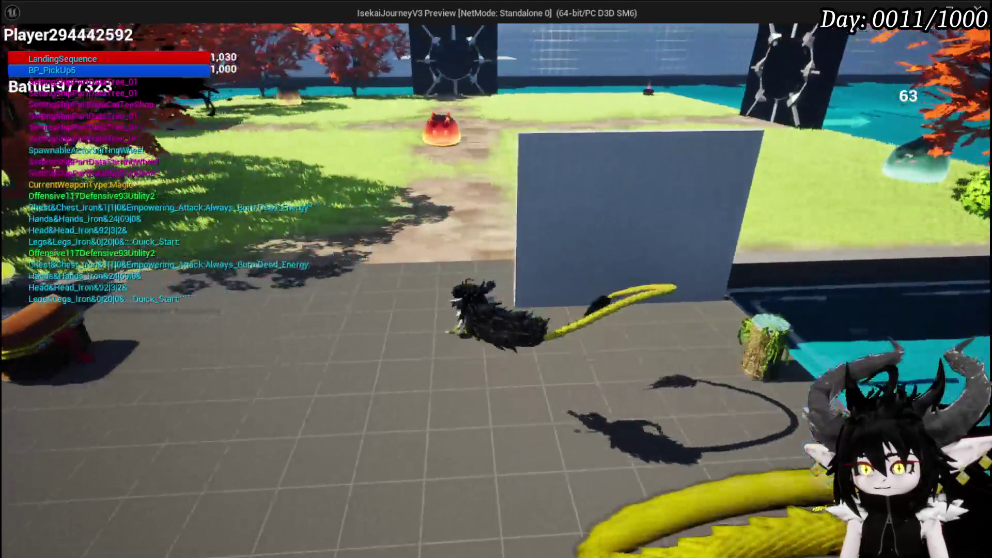
key("Escape")
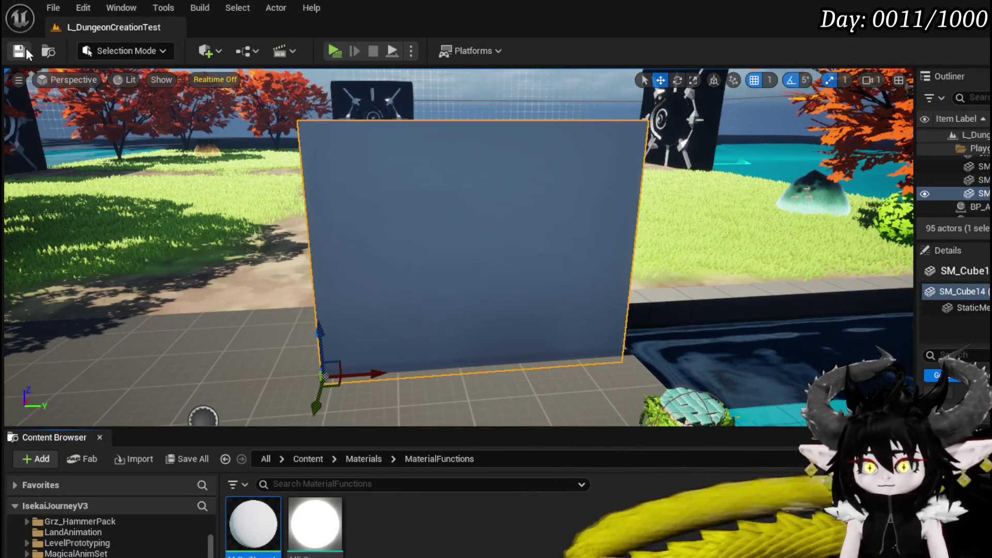
left_click(26, 52)
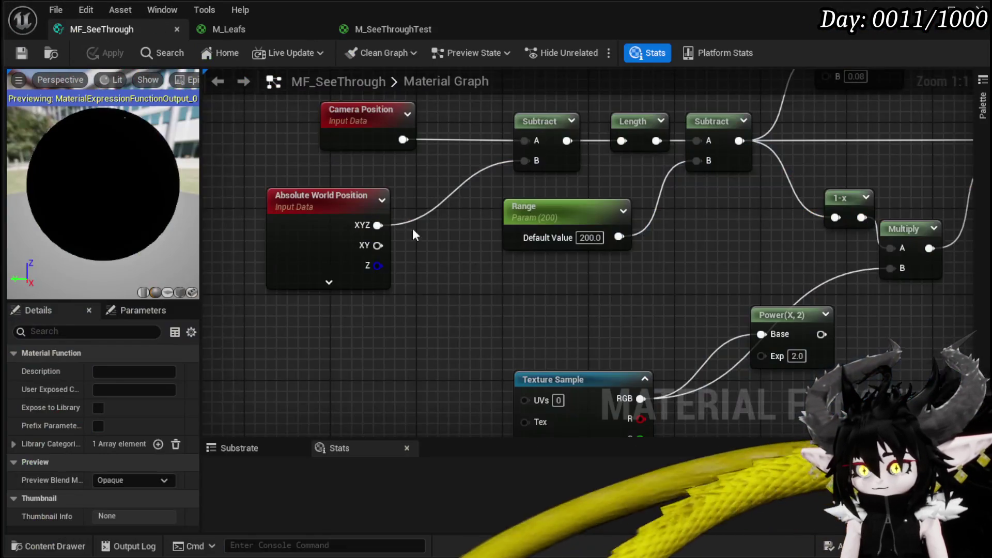
mouse_move(412, 229)
left_mouse_down()
mouse_move(518, 277)
mouse_move(498, 286)
left_mouse_up()
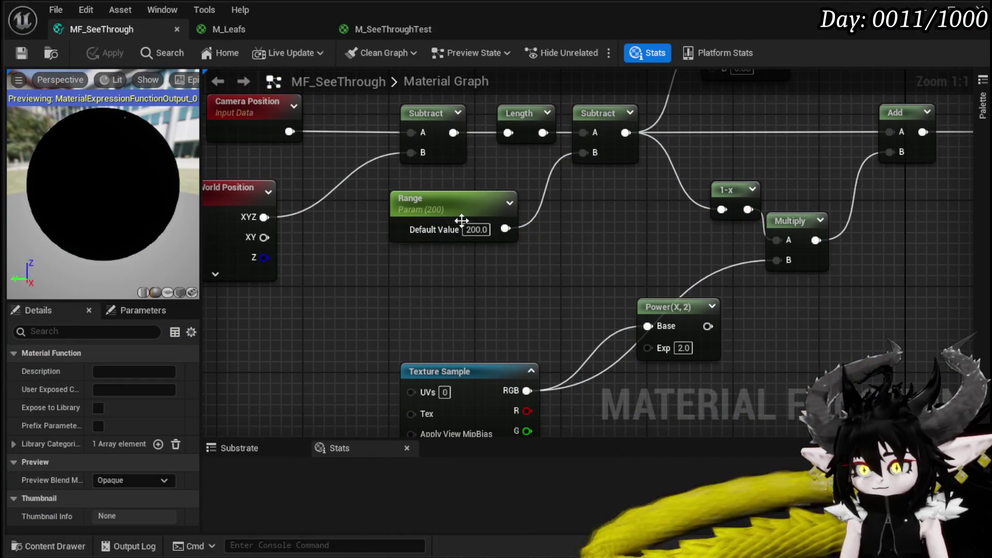
Set the Range default value to 400
left_click(476, 229)
type("400")
key("Return")
Set the Multiply constant to 2, apply, and save MF_SeeThrough before closing the editor
mouse_move(743, 250)
left_mouse_down()
mouse_move(635, 280)
mouse_move(495, 204)
mouse_move(507, 211)
mouse_move(565, 195)
mouse_move(874, 258)
left_mouse_up()
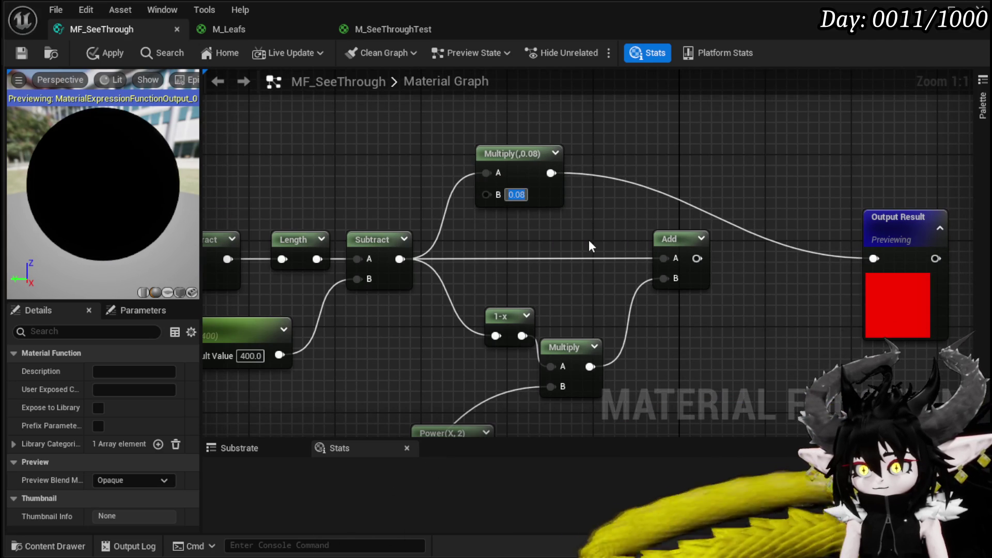
type("2")
key("Return")
left_click(106, 53)
left_click(22, 53)
left_click(935, 21)
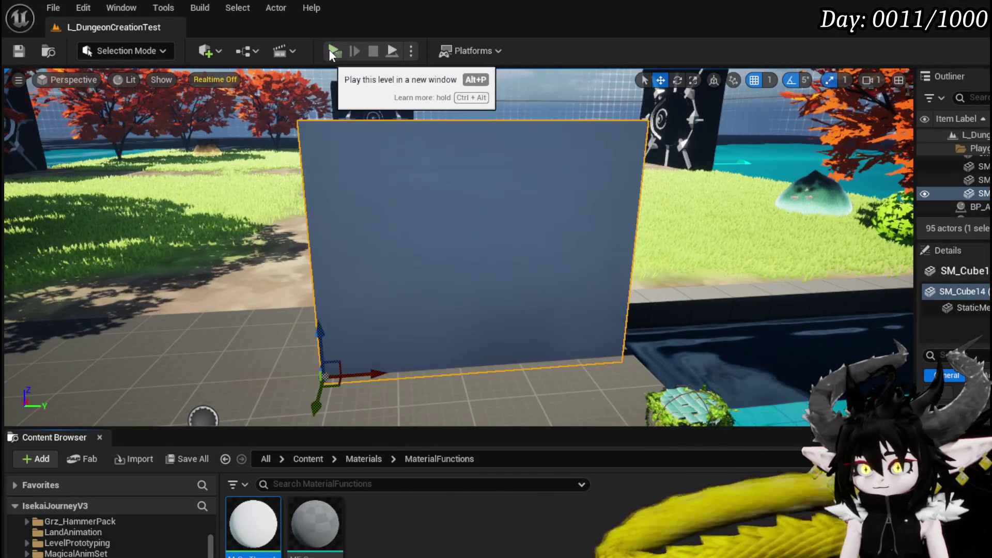
Play the level with Alt+P to check the wall cutout at Range 400, then stop
key("alt+p")
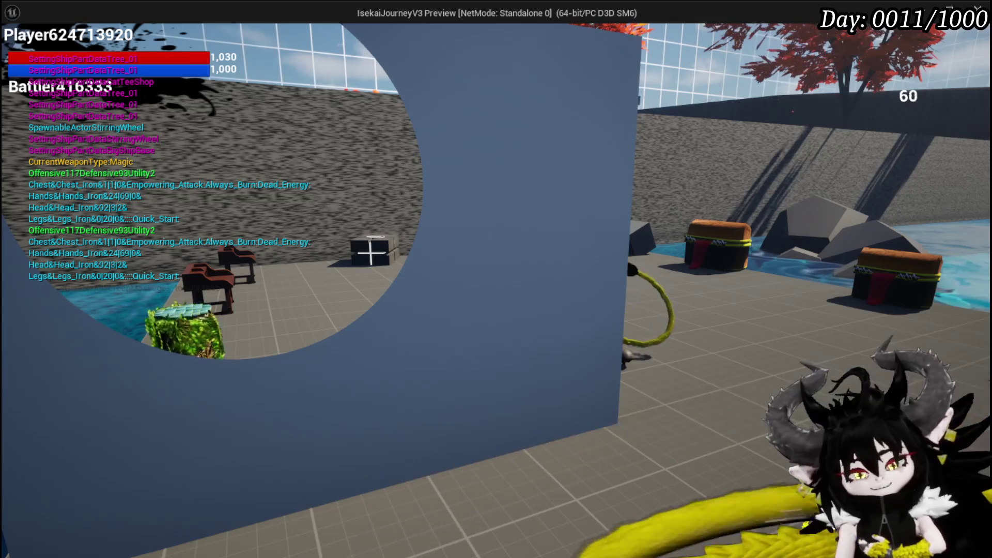
key("Escape")
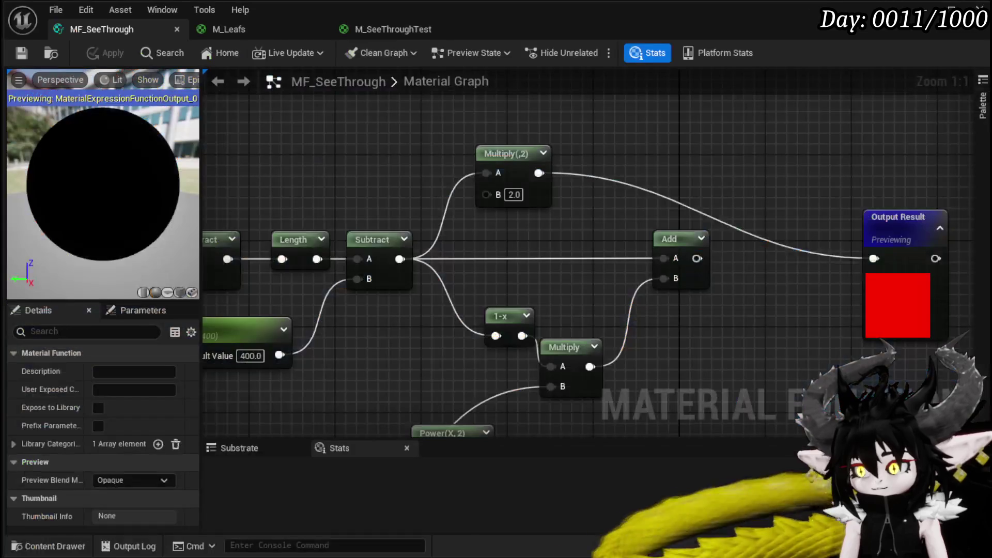
Delete the Power node and feed the Add result into Multiply(,2)'s A input
scroll(567, 193, "down", 4)
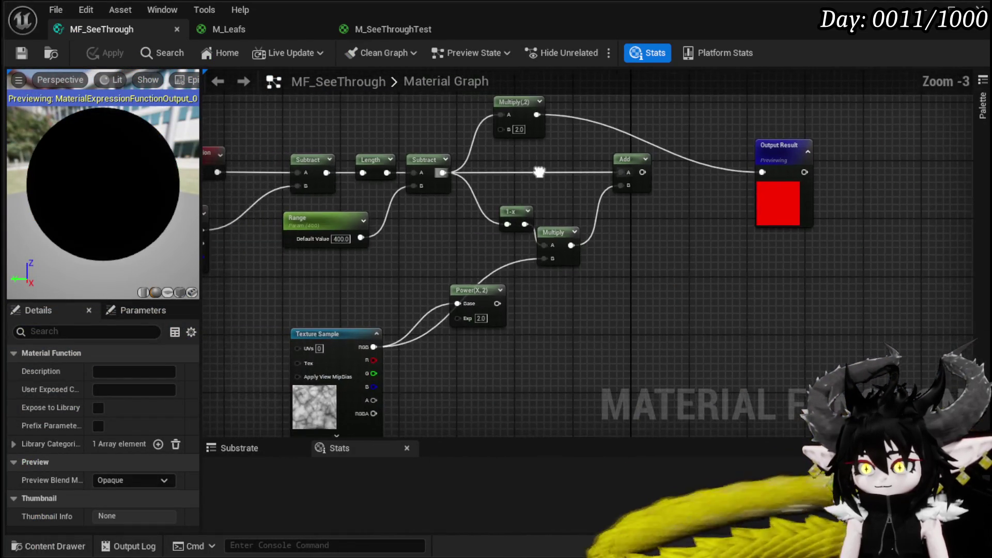
left_click(478, 310)
key("Delete")
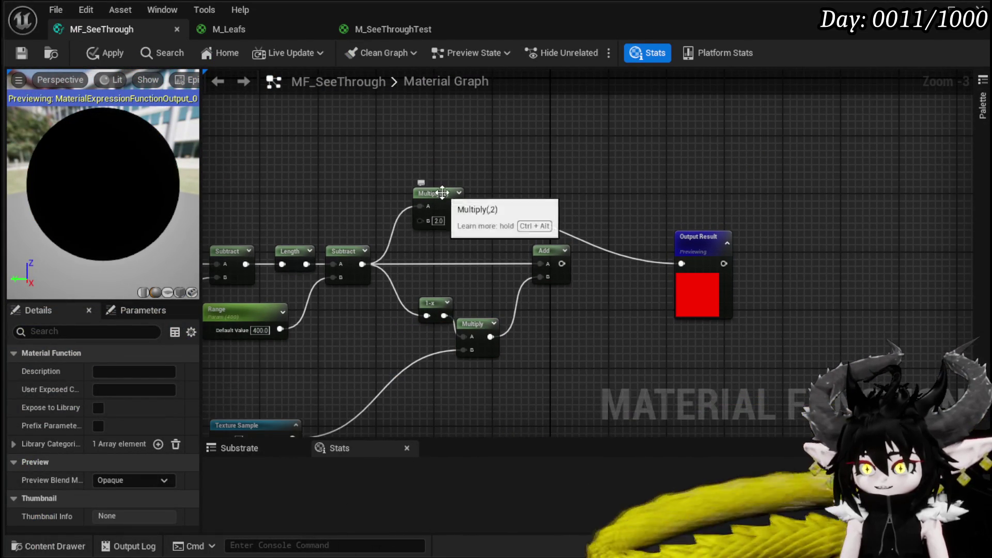
left_click_drag(443, 195, 595, 202)
mouse_move(561, 263)
left_mouse_down()
mouse_move(579, 266)
mouse_move(573, 213)
mouse_move(611, 218)
mouse_move(617, 256)
left_mouse_up()
Move Output Result right, tidy the node layout, and apply the rewired graph
left_click_drag(587, 219, 609, 240)
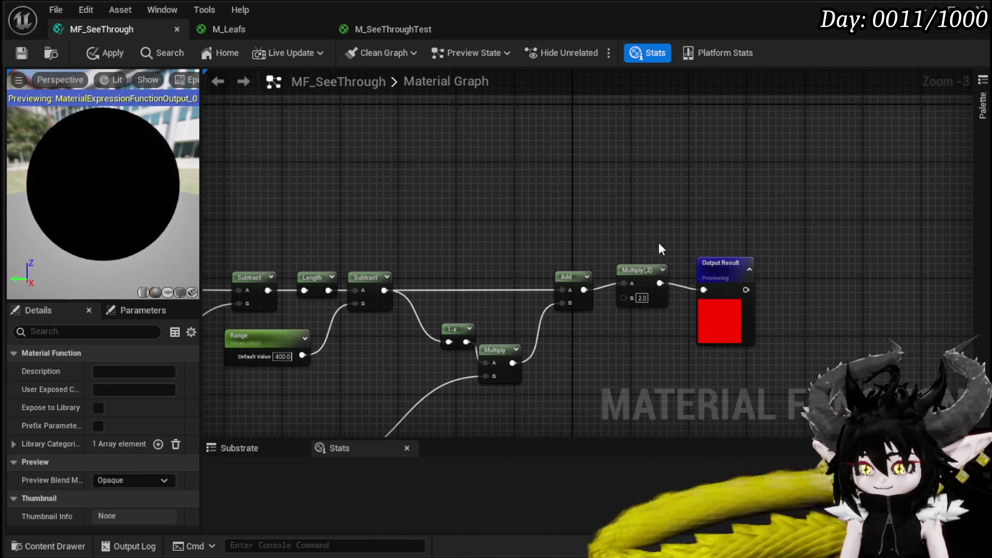
left_click_drag(723, 264, 757, 264)
left_click(647, 270)
scroll(750, 209, "down", 2)
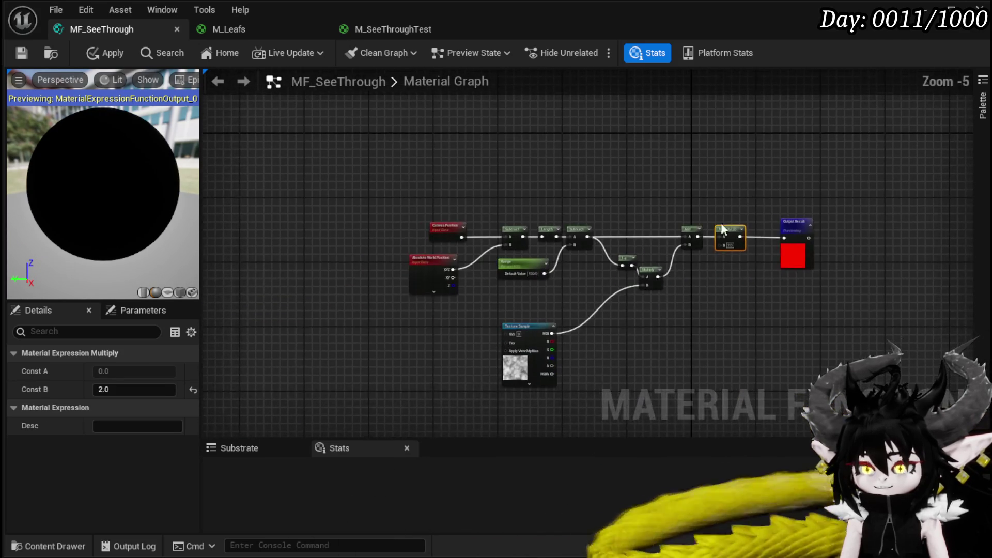
mouse_move(498, 299)
left_mouse_down()
mouse_move(742, 206)
mouse_move(729, 244)
mouse_move(728, 308)
left_mouse_up()
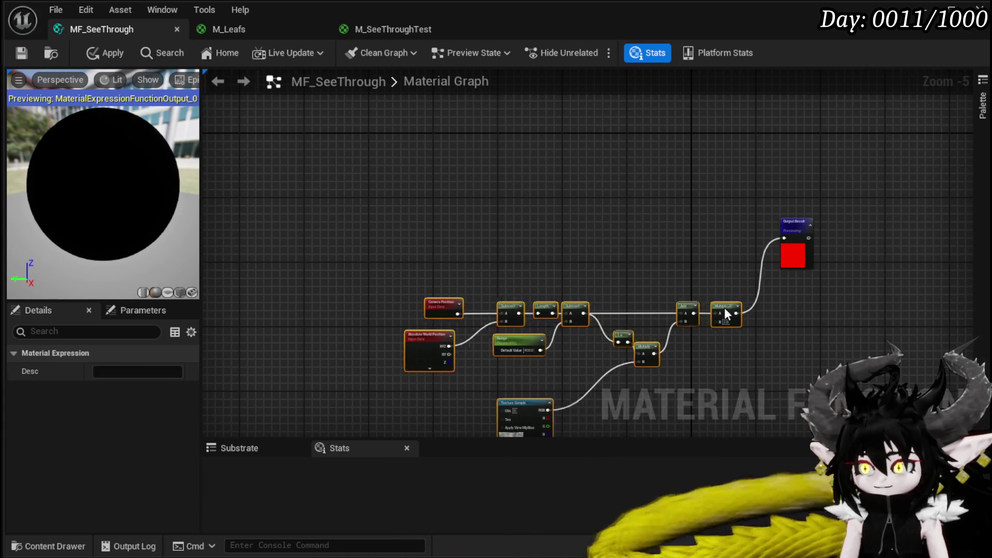
left_click(517, 202)
left_click(95, 59)
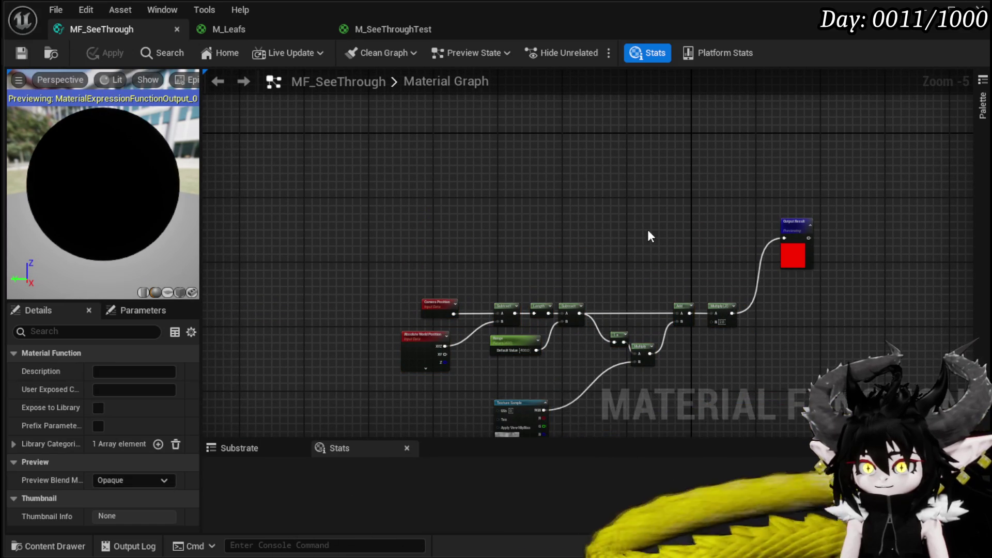
left_click_drag(642, 236, 468, 223)
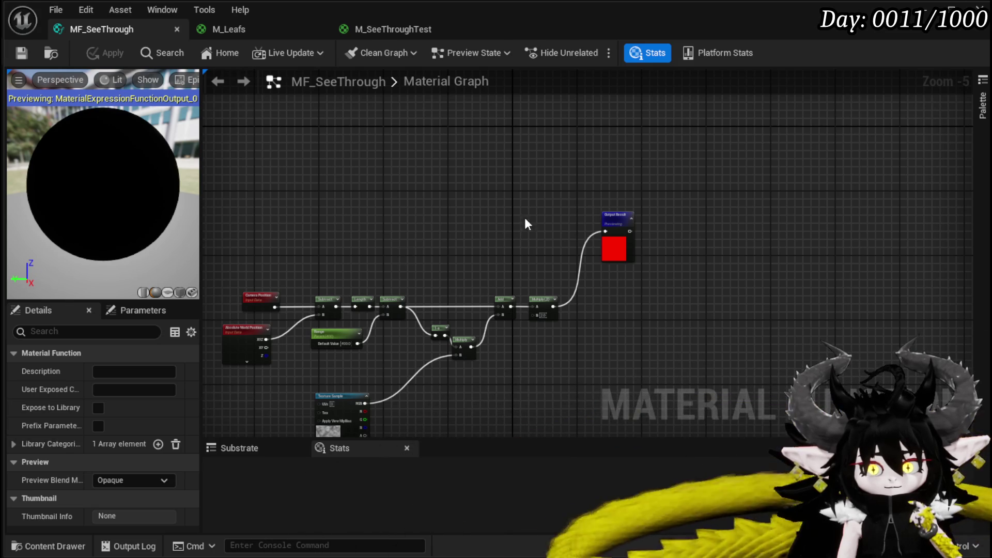
scroll(687, 192, "up", 4)
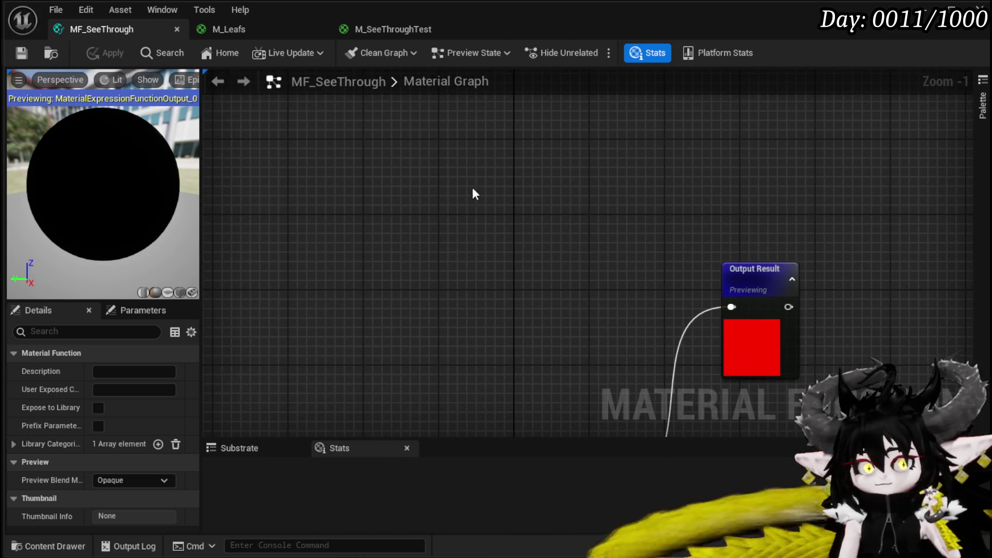
Place a Constant node and add an If node from the node search
left_click(446, 180)
right_click(507, 323)
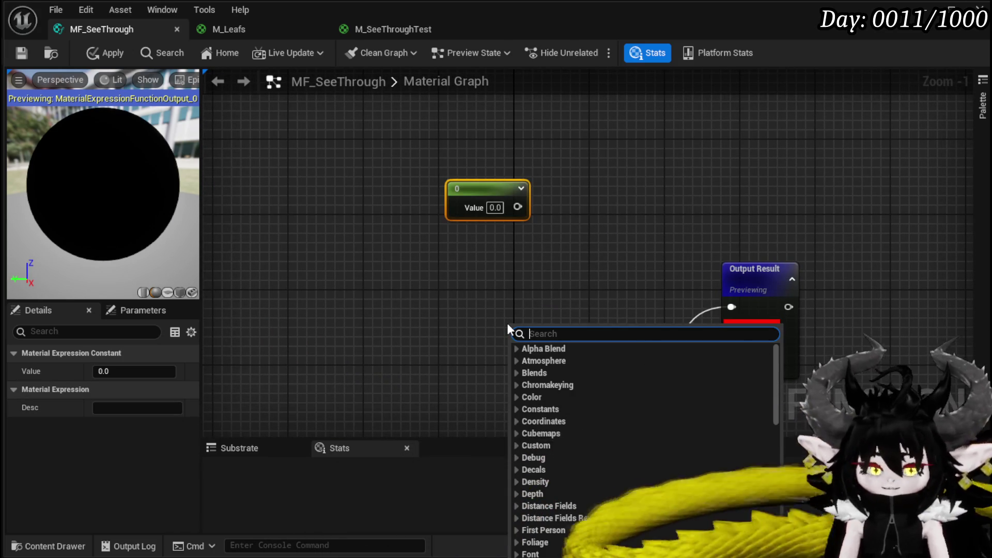
type("lf node")
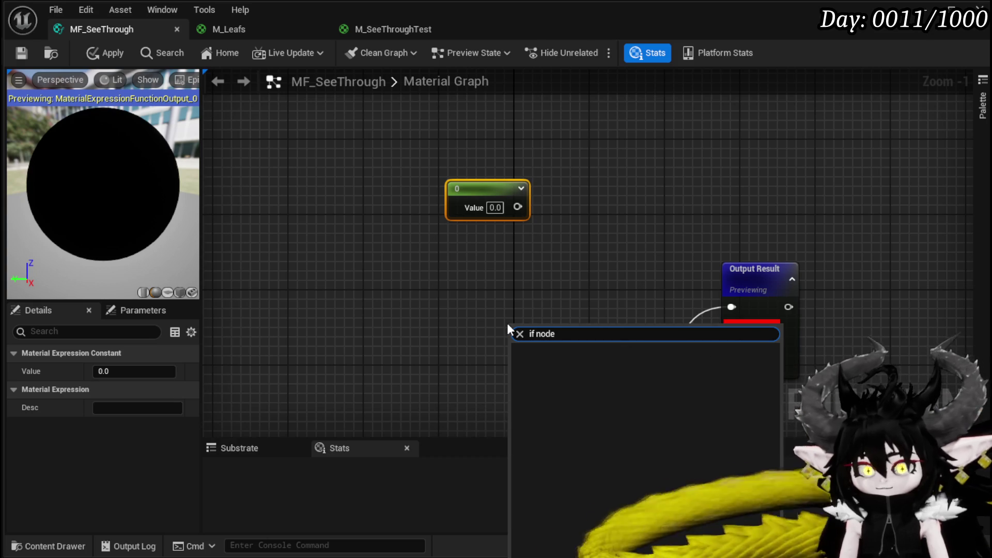
key("BackSpace")
key("BackSpace")
key("BackSpace")
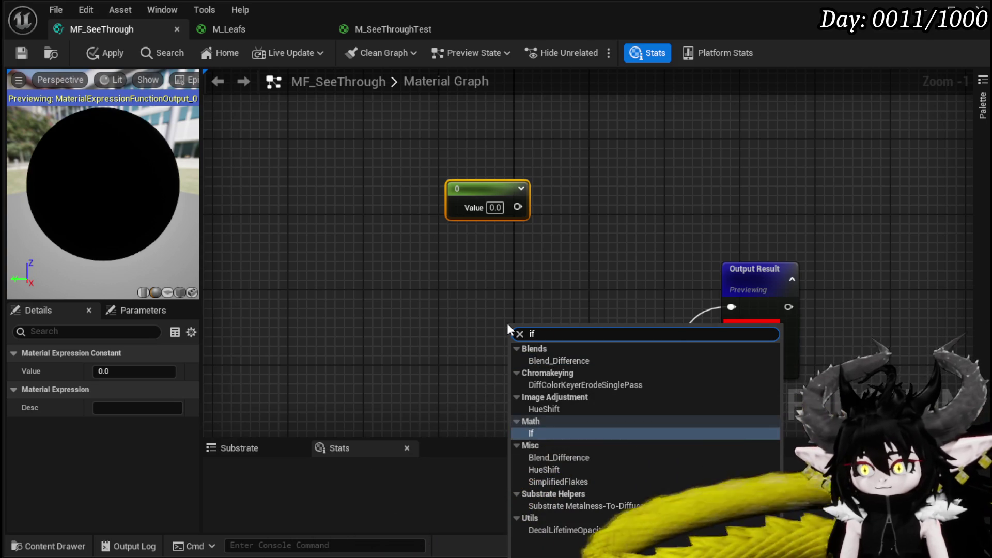
left_click(538, 433)
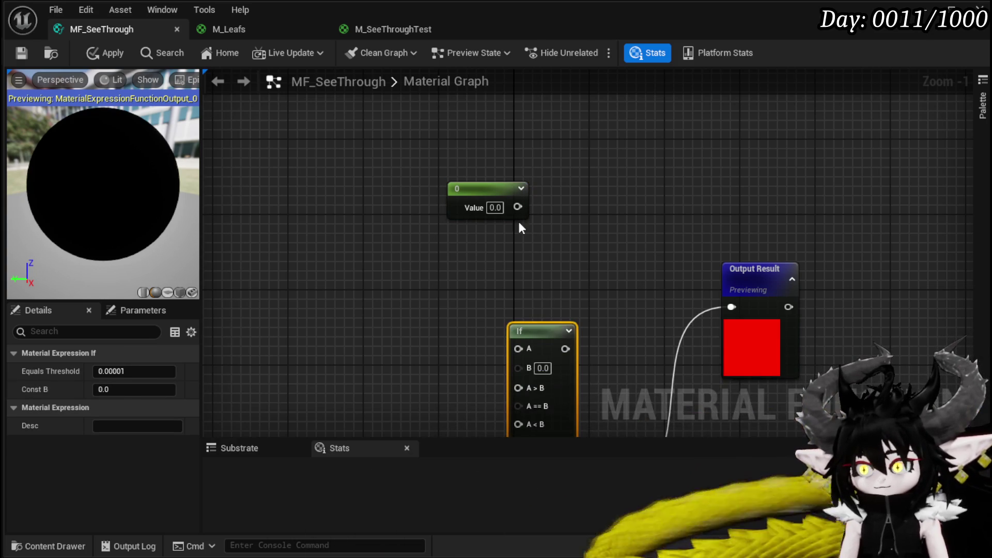
Set the constant to 1000, wire it into If A, and route If into Output Result
left_click(495, 207)
type("10")
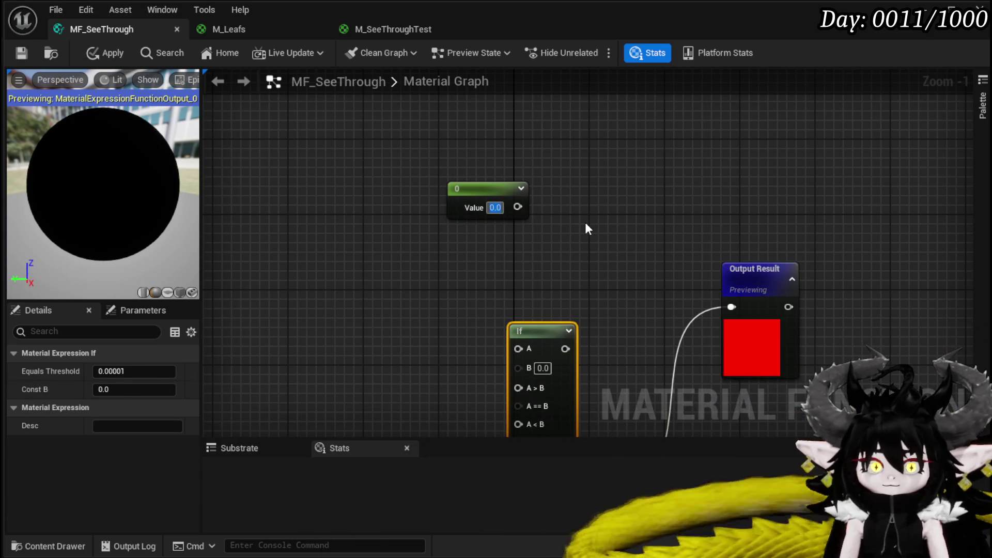
type("00")
key("Return")
mouse_move(532, 206)
left_mouse_down()
mouse_move(523, 361)
mouse_move(518, 349)
mouse_move(578, 265)
left_mouse_up()
mouse_move(538, 330)
left_mouse_down()
mouse_move(572, 250)
mouse_move(746, 316)
mouse_move(732, 307)
left_mouse_up()
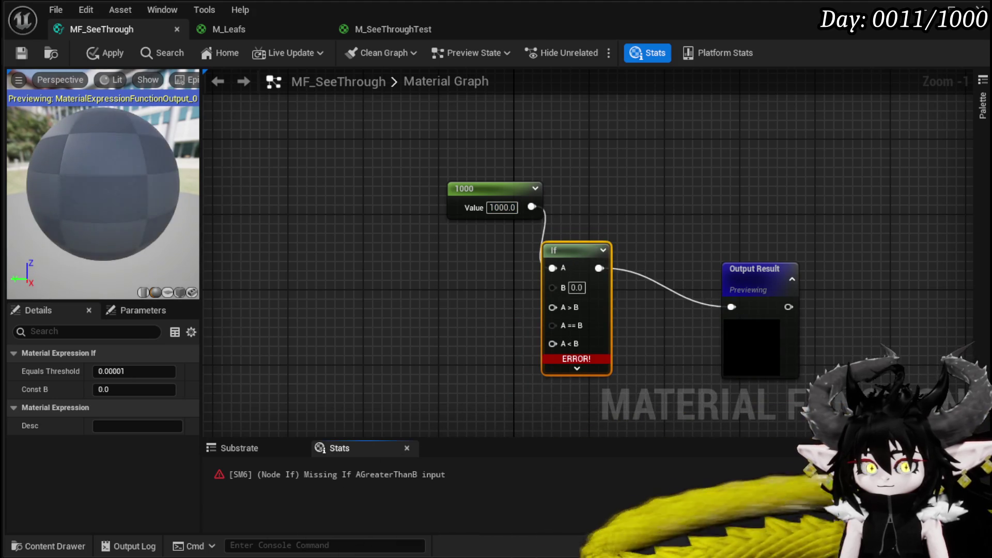
left_click_drag(536, 210, 671, 164)
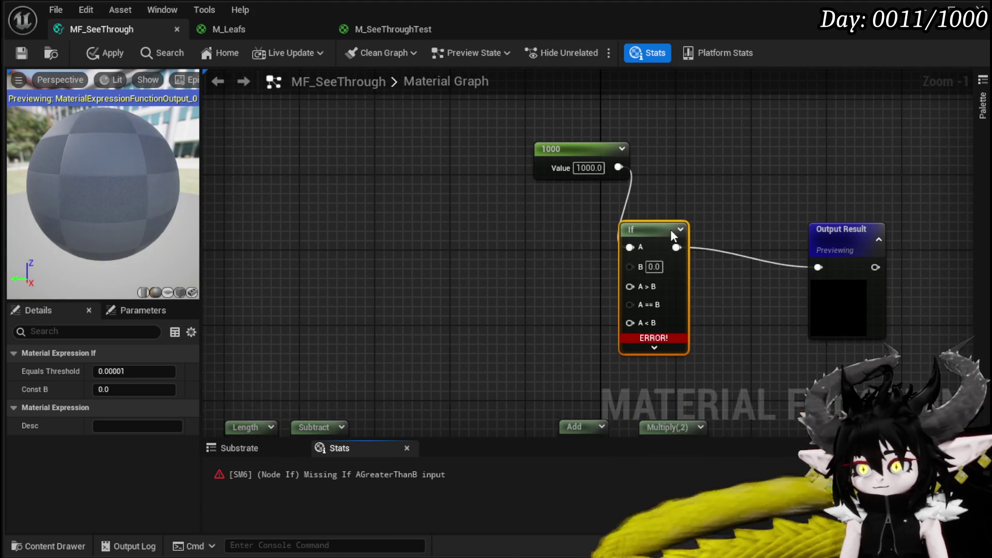
left_click_drag(638, 239, 646, 251)
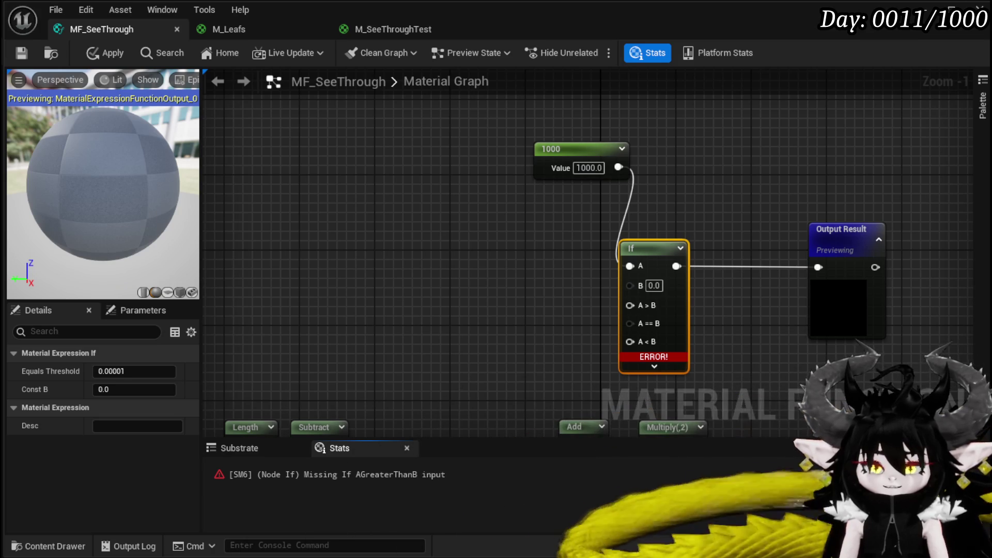
Paste copies of the Absolute World Position and Camera Position nodes
scroll(571, 171, "down", 1)
mouse_move(286, 246)
left_mouse_down()
mouse_move(571, 171)
mouse_move(589, 150)
left_mouse_up()
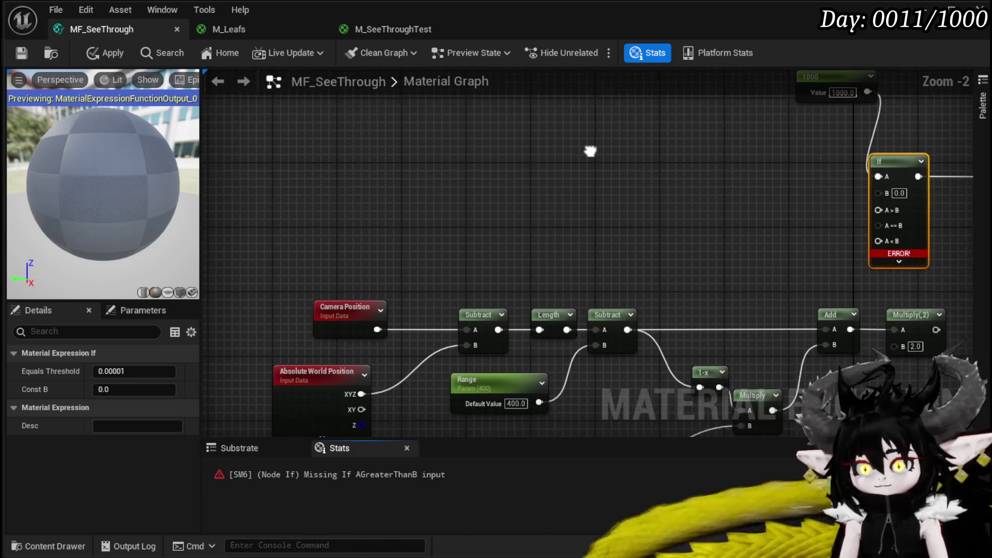
left_click_drag(347, 151, 386, 216)
left_click(307, 153)
key("ctrl+v")
left_click_drag(391, 266, 419, 408)
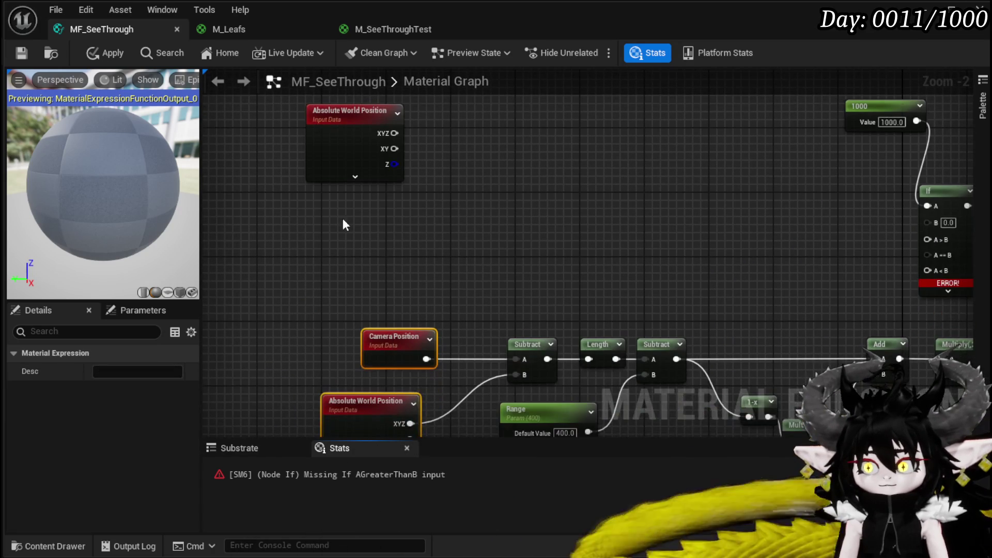
key("ctrl+c")
left_click(346, 207)
key("ctrl+v")
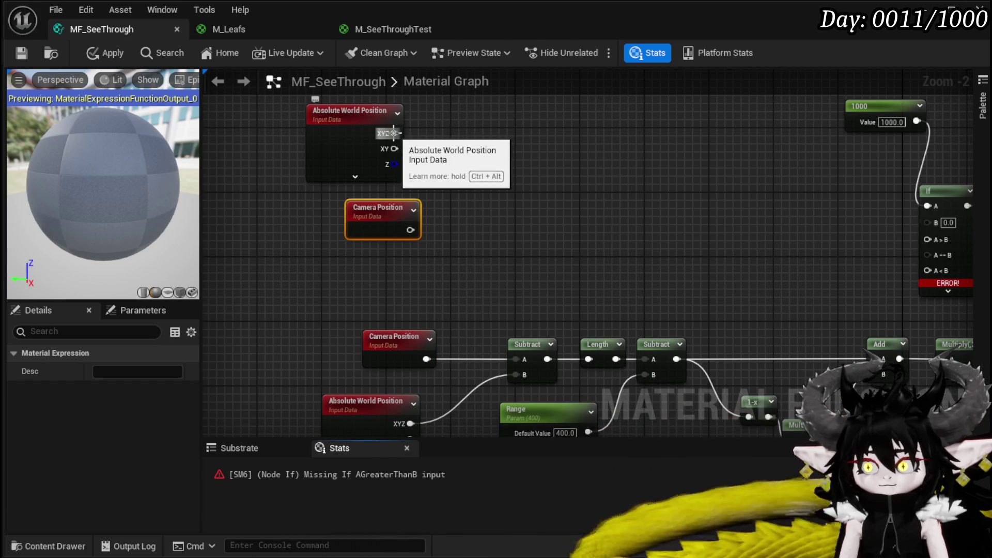
Subtract Camera Position from Absolute World Position and shift the new nodes left
left_click_drag(394, 133, 436, 138)
type("-")
left_click(487, 175)
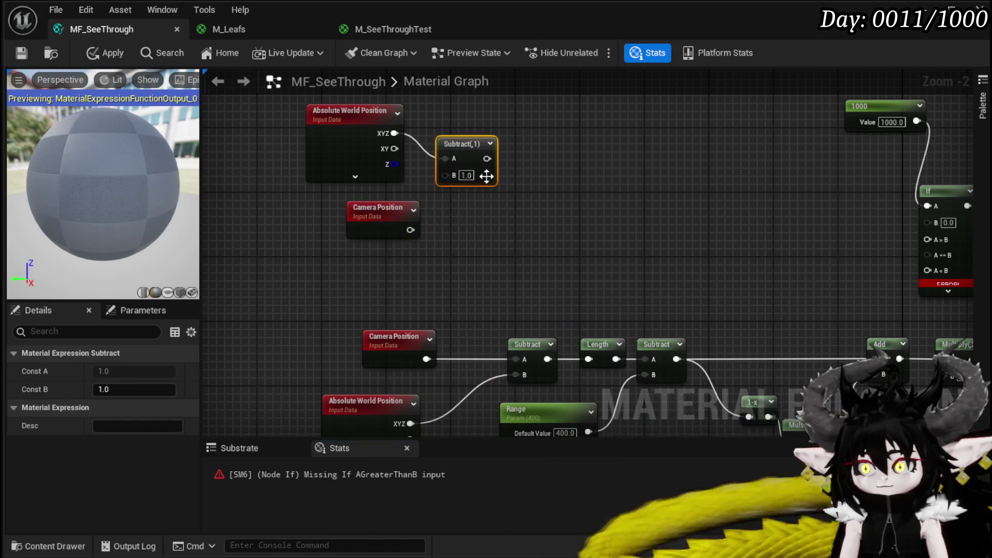
left_click_drag(410, 230, 456, 179)
left_click_drag(477, 129, 473, 122)
left_click_drag(272, 294, 417, 175)
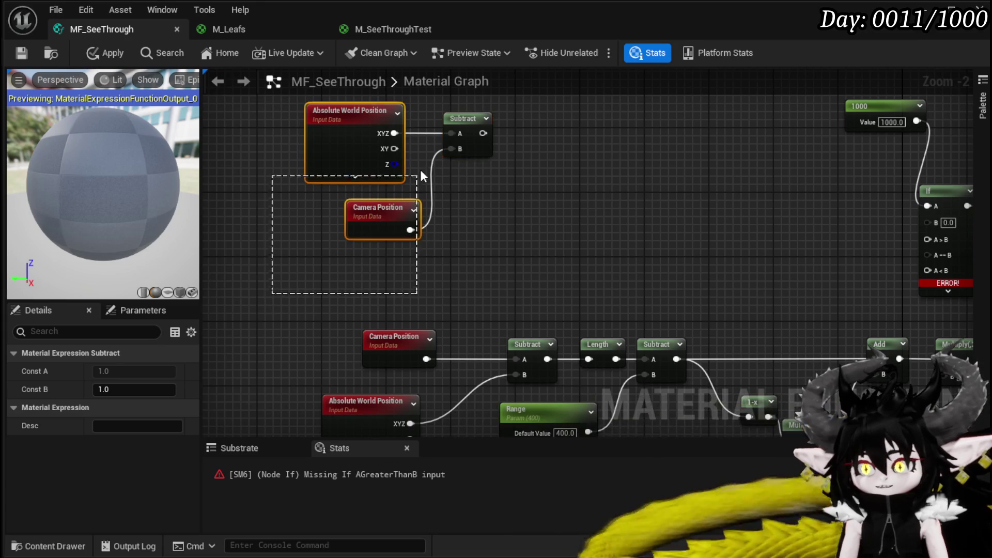
left_click_drag(486, 122, 324, 129)
left_click(469, 216)
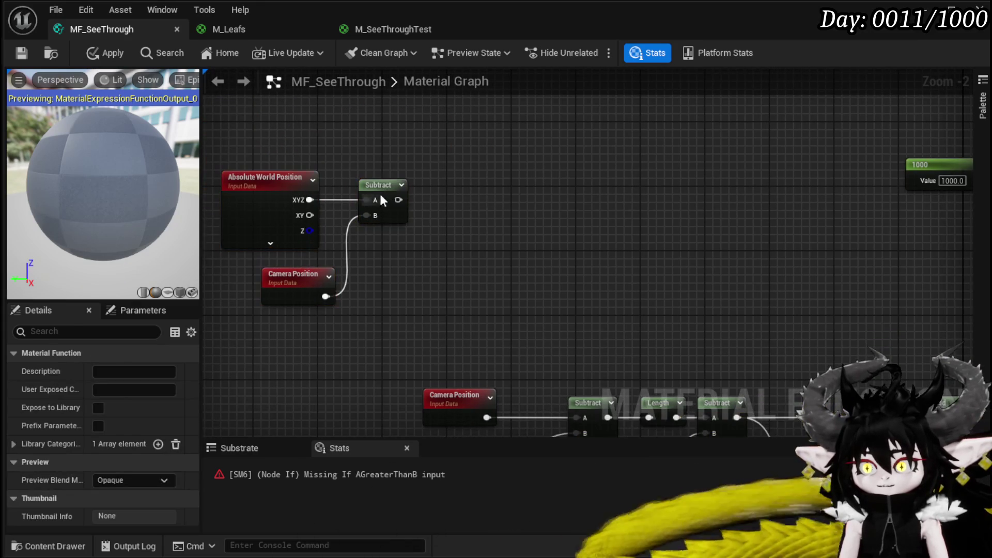
Add an Abs node after Subtract and a VectorLength node after Abs
left_click(393, 200)
mouse_move(398, 200)
left_mouse_down()
mouse_move(449, 196)
mouse_move(448, 188)
left_mouse_up()
type("abs")
left_click(513, 239)
left_click_drag(530, 210, 429, 203)
left_click_drag(357, 192, 417, 203)
type("Vec")
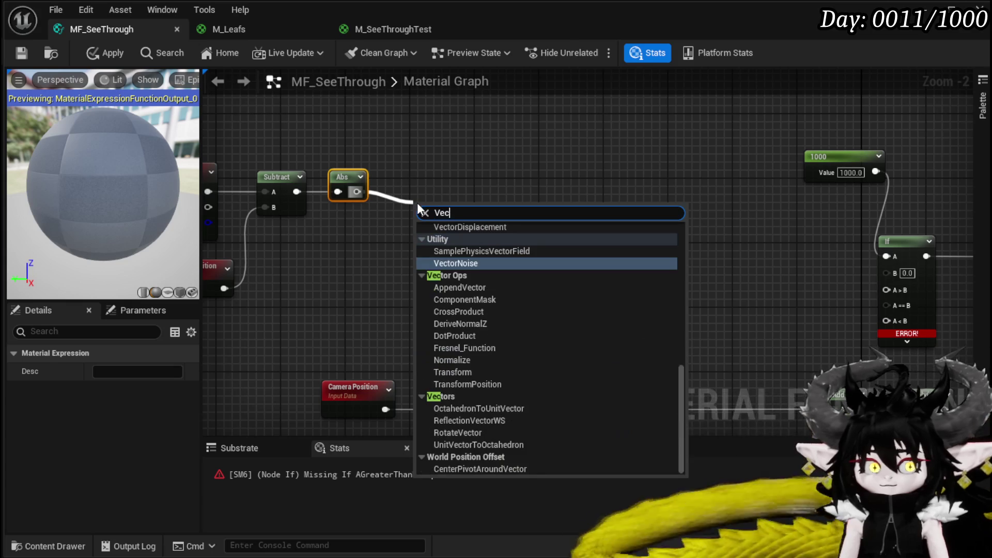
type("tor leng")
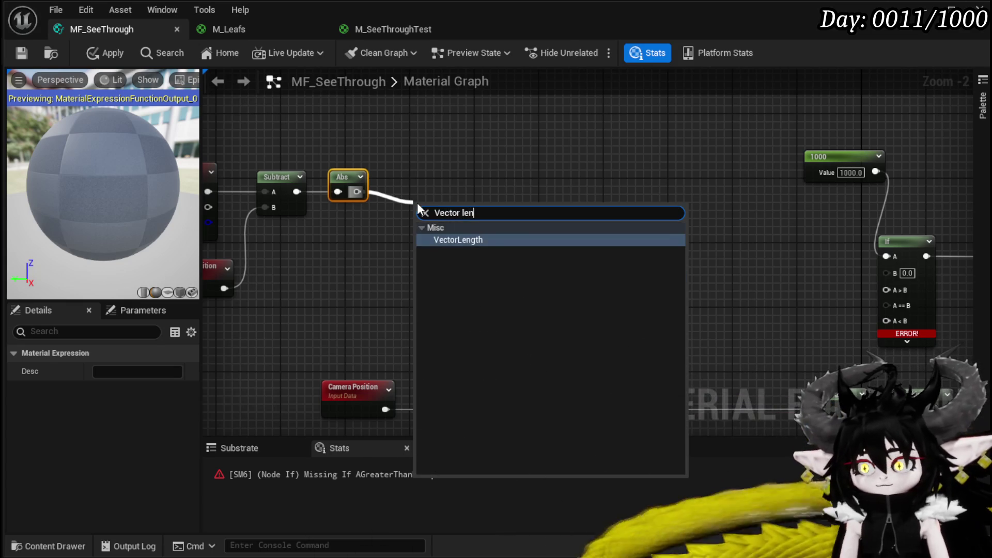
key("Return")
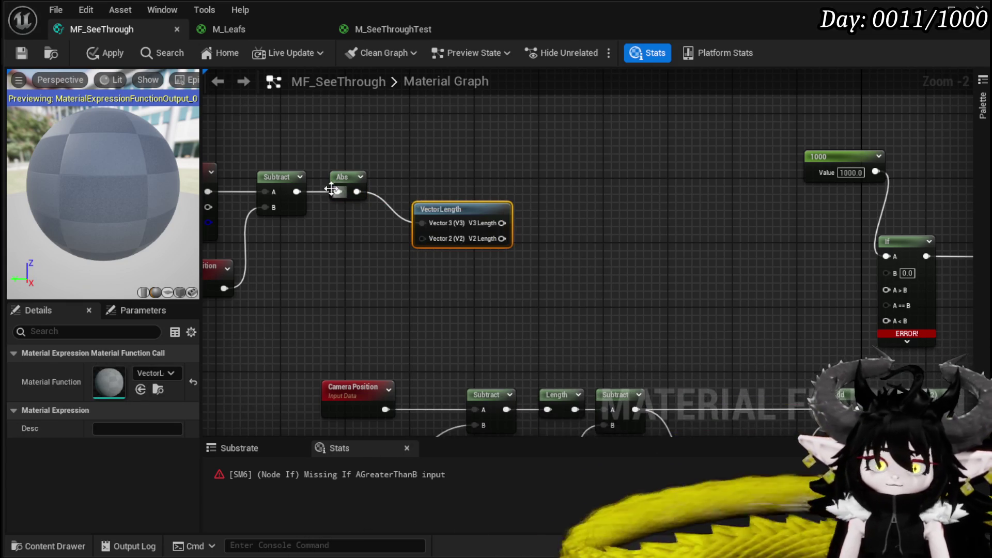
Wire Abs into VectorLength, send V2 Length into If's B input, and save
mouse_move(427, 242)
left_mouse_down()
mouse_move(423, 235)
mouse_move(814, 276)
mouse_move(755, 256)
left_mouse_up()
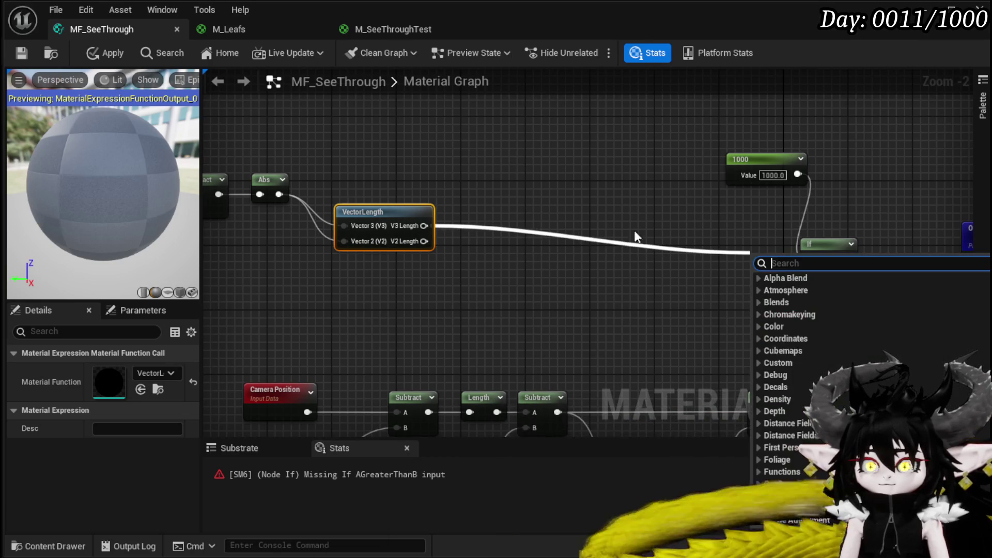
mouse_move(410, 248)
left_mouse_down()
mouse_move(631, 274)
mouse_move(805, 276)
left_mouse_up()
mouse_move(474, 247)
left_mouse_down()
mouse_move(603, 269)
mouse_move(820, 275)
left_mouse_up()
left_click_drag(430, 223, 301, 247)
left_click(444, 203)
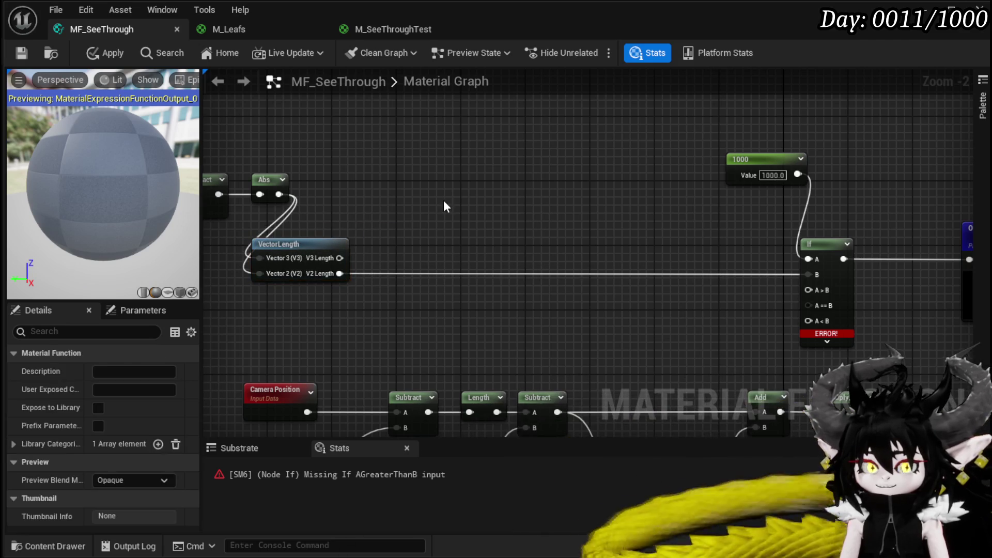
left_click(19, 54)
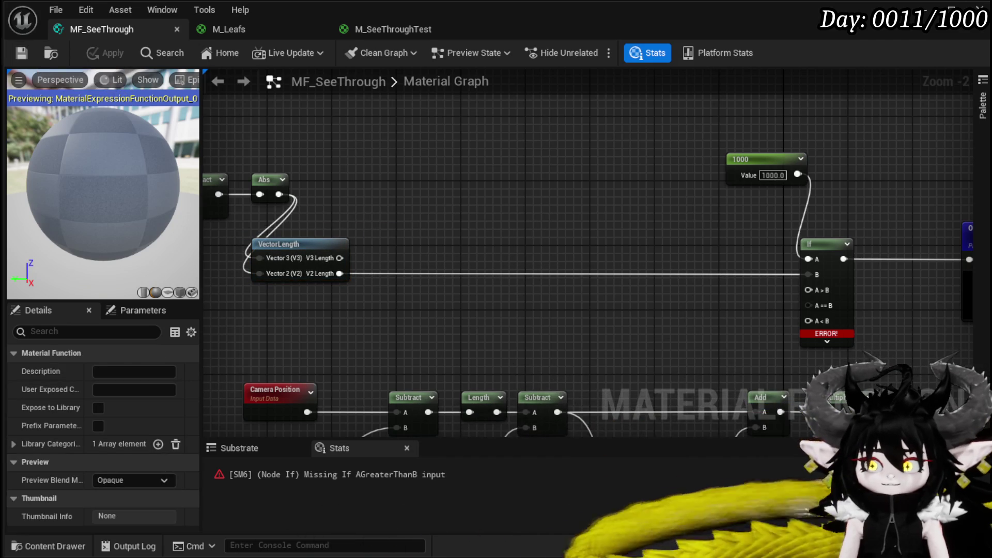
left_click_drag(576, 261, 441, 167)
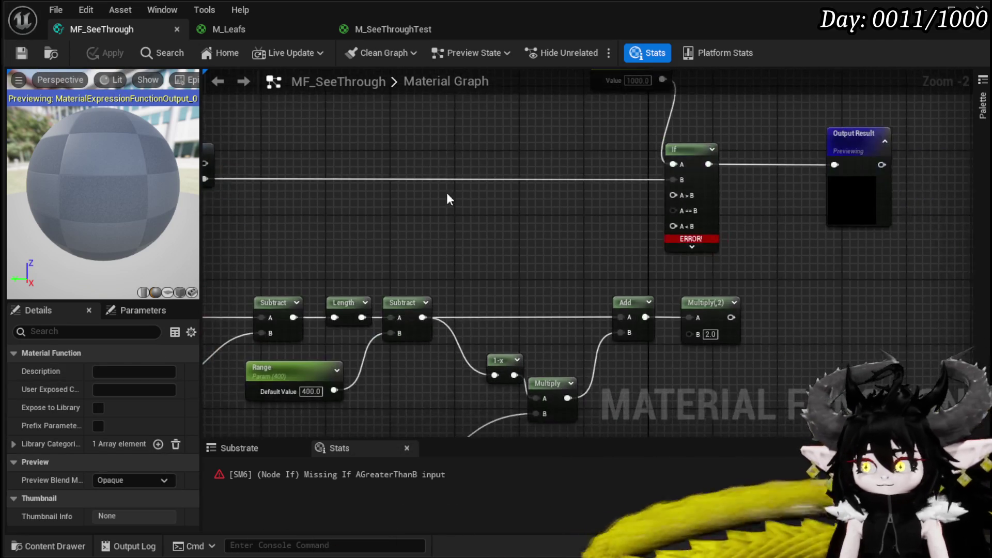
Add a Constant3Vector node and position it near the If node
left_click(387, 226)
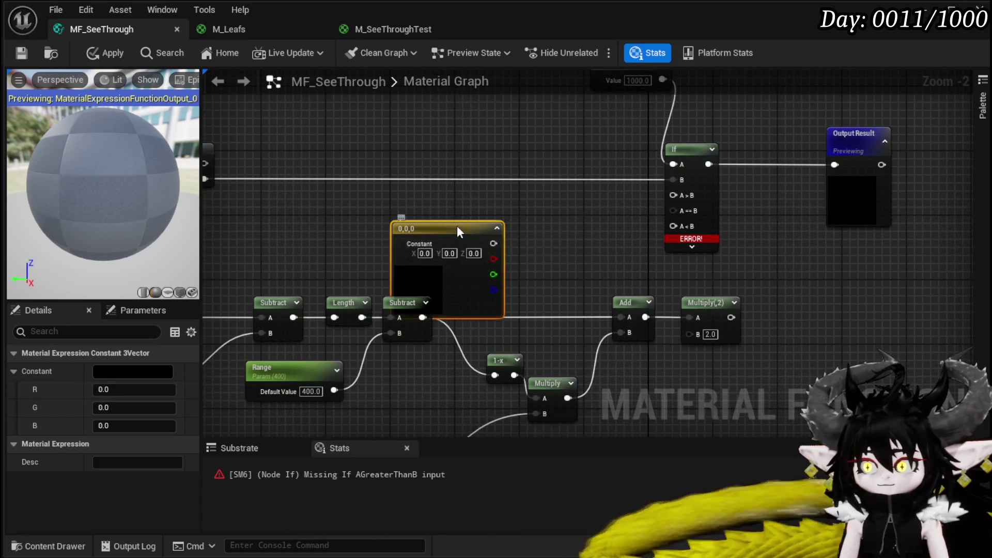
left_click_drag(437, 283, 524, 240)
scroll(524, 240, "down", 3)
mouse_move(345, 420)
left_mouse_down()
mouse_move(745, 224)
mouse_move(649, 316)
left_mouse_up()
left_click(629, 259)
mouse_move(632, 167)
left_mouse_down()
mouse_move(602, 190)
mouse_move(589, 236)
left_mouse_up()
scroll(682, 231, "up", 3)
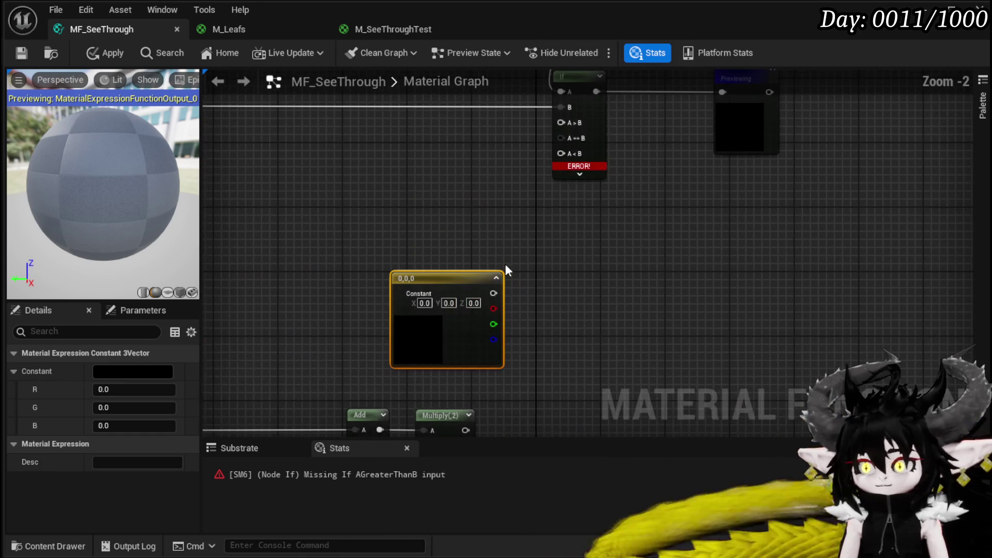
Wire the constant vector into If A<B and set its colour to white (1,1,1)
mouse_move(494, 294)
left_mouse_down()
mouse_move(507, 236)
mouse_move(562, 154)
left_mouse_up()
double_click(404, 331)
left_click_drag(597, 465, 597, 383)
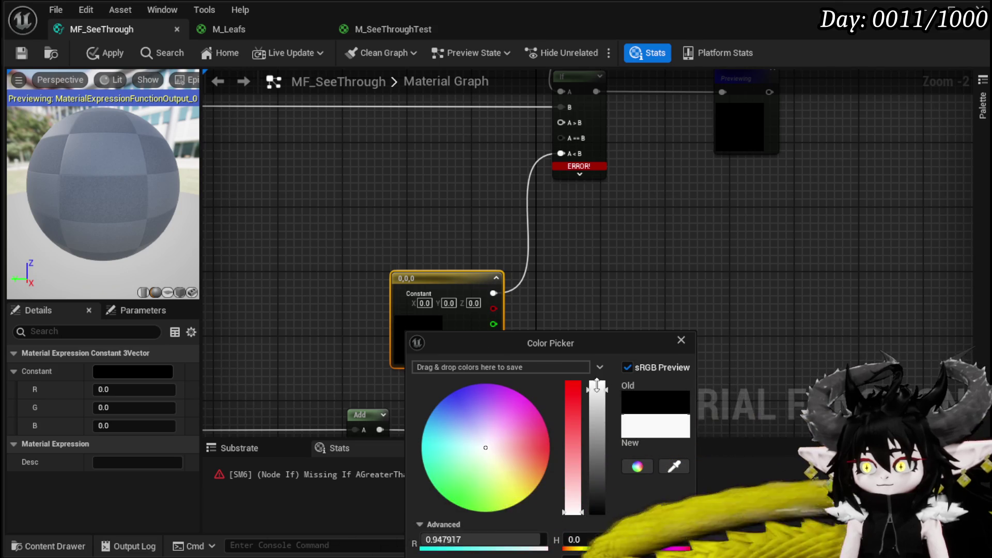
left_click(323, 293)
mouse_move(324, 293)
left_mouse_down()
mouse_move(618, 337)
mouse_move(510, 354)
mouse_move(389, 206)
mouse_move(539, 330)
left_mouse_up()
type("Tr")
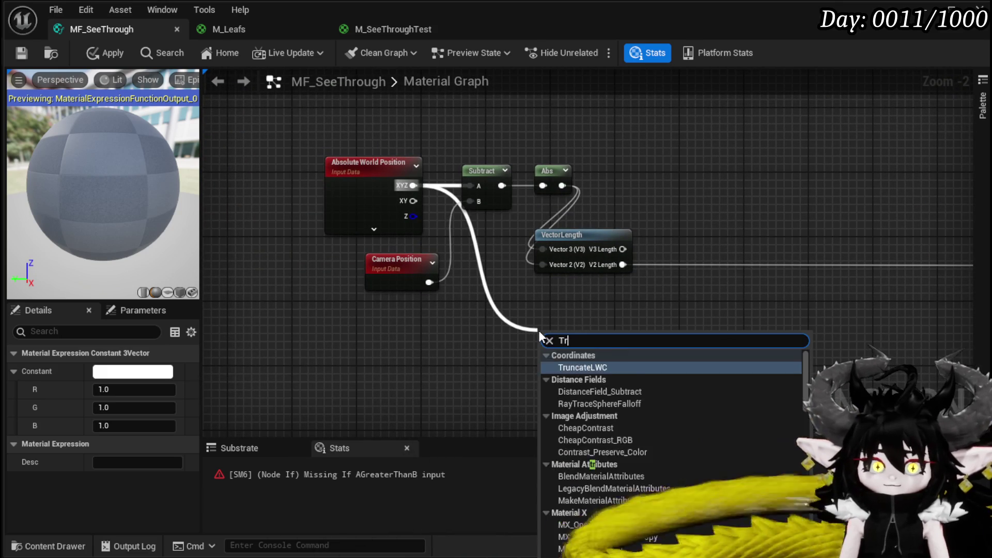
type("ansform")
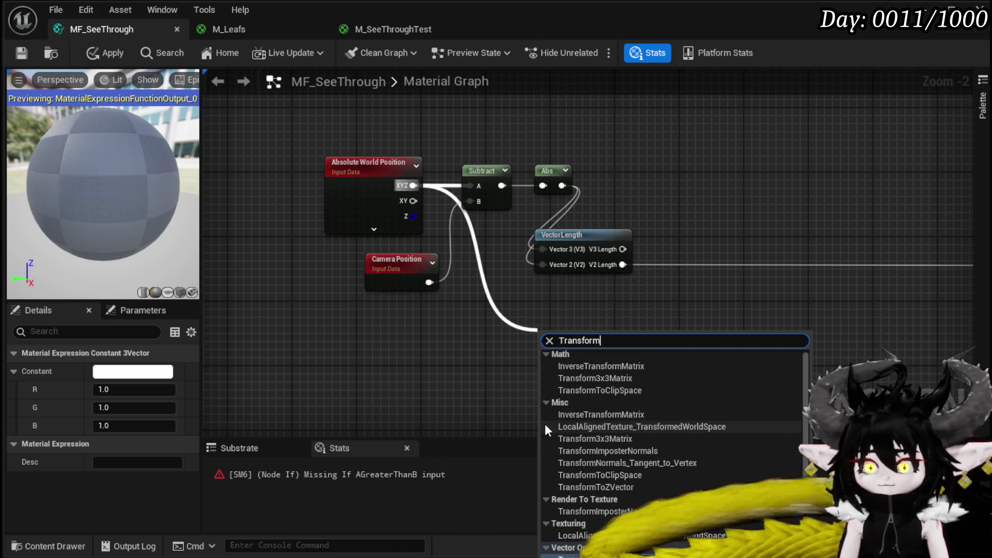
type("ve")
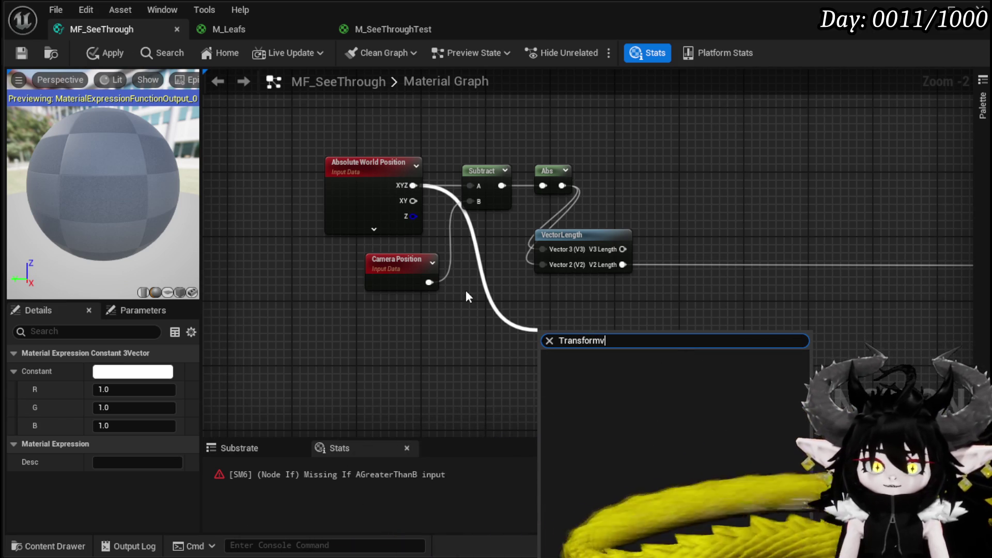
Add a TransformVector node and paste a second copy of it
key("BackSpace")
key("BackSpace")
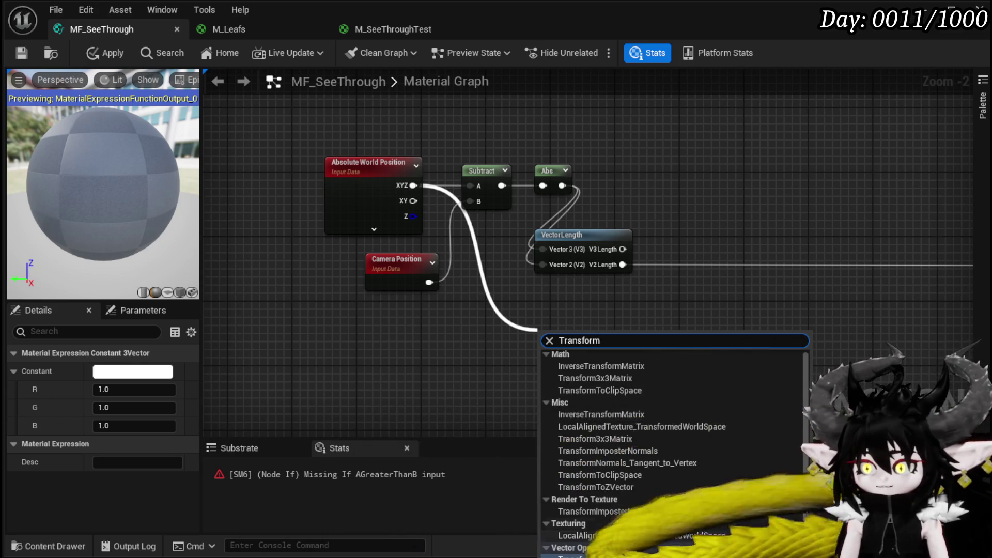
left_click(576, 551)
scroll(593, 371, "down", 9)
scroll(592, 371, "up", 11)
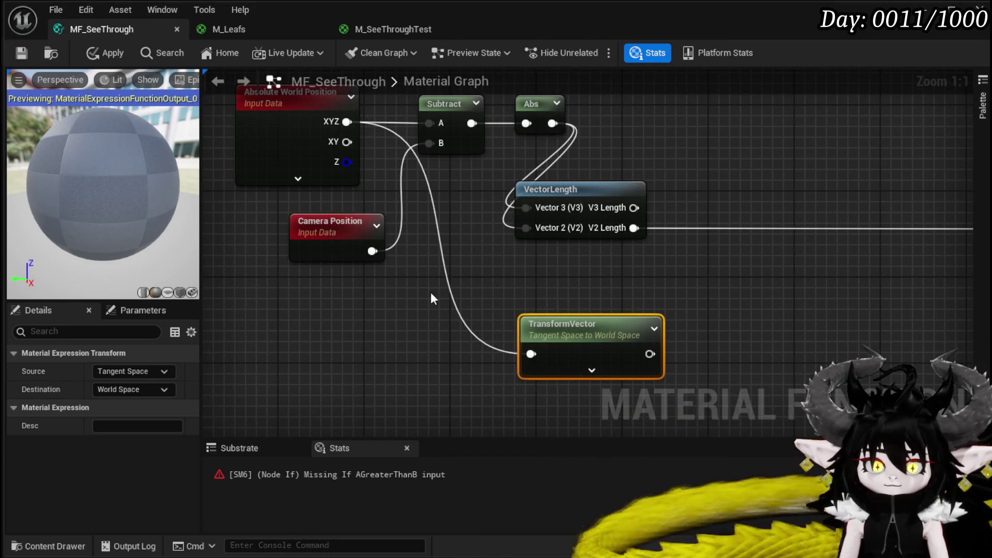
left_click_drag(569, 287, 453, 227)
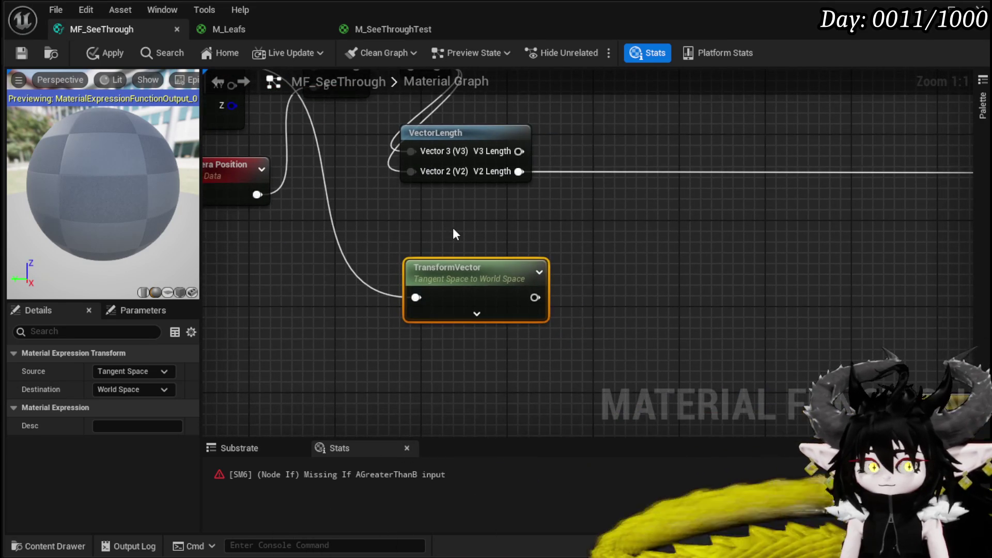
left_click(369, 367)
key("ctrl+v")
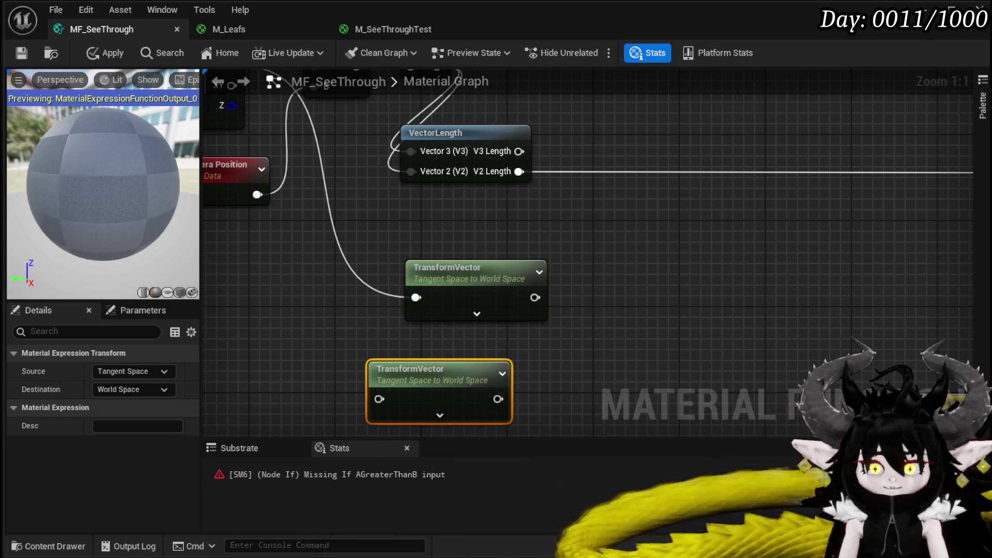
Set both TransformVector nodes to convert from World Space to View Space
left_click(481, 312)
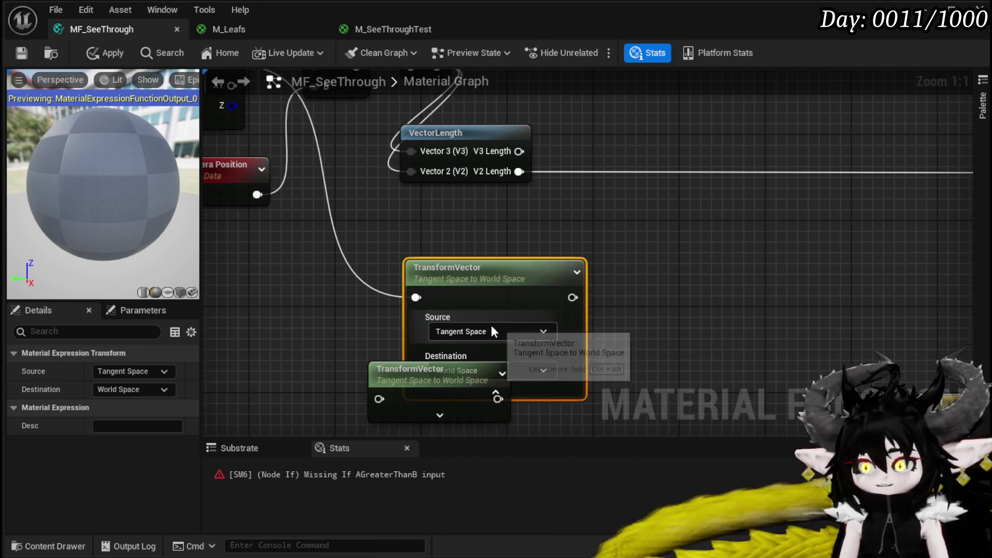
left_click_drag(522, 313, 496, 263)
left_click(455, 282)
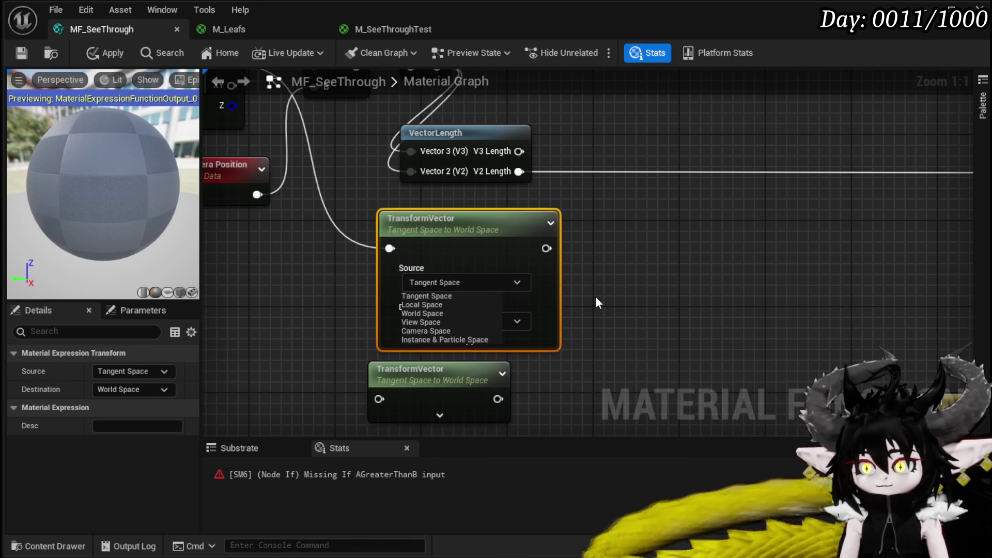
left_click(447, 322)
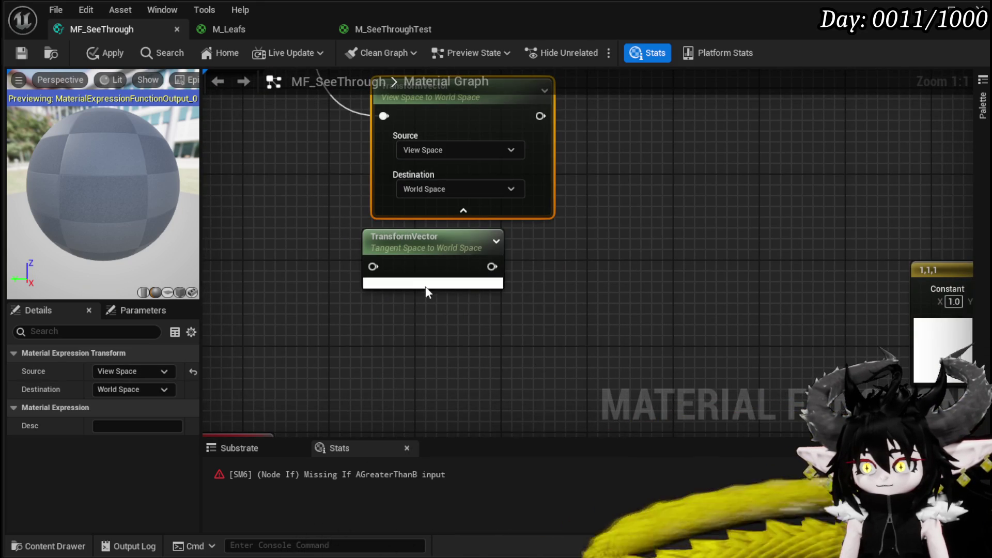
left_click(428, 286)
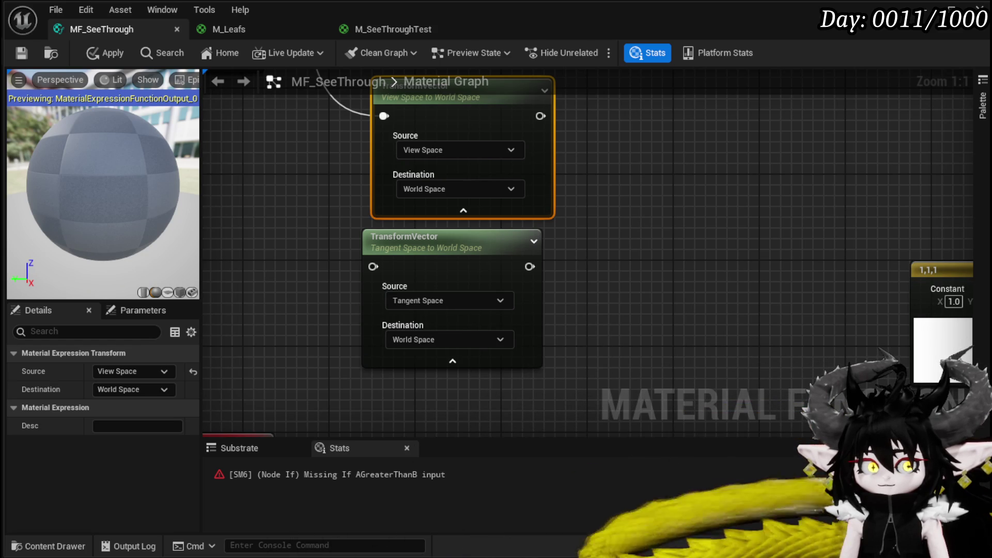
left_click(469, 150)
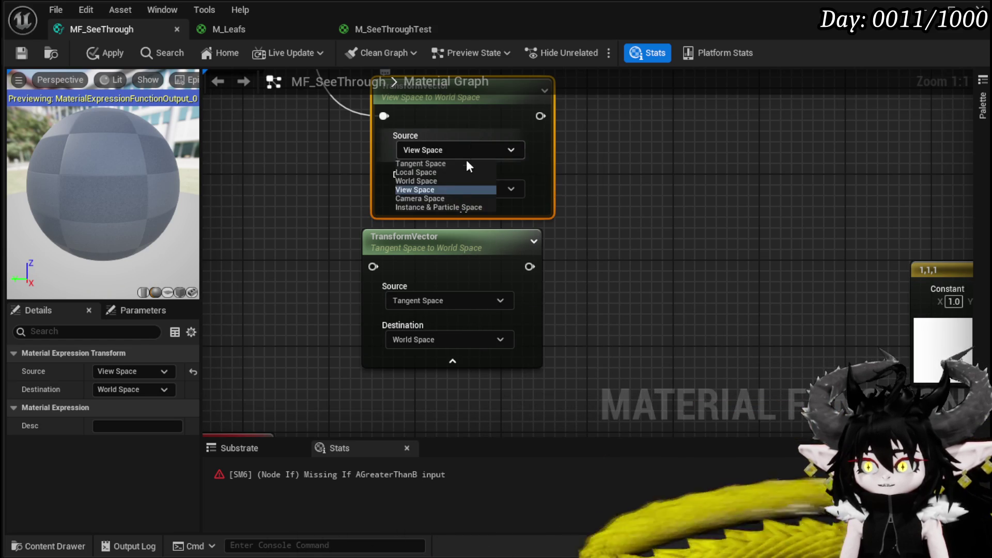
left_click(413, 181)
left_click(429, 190)
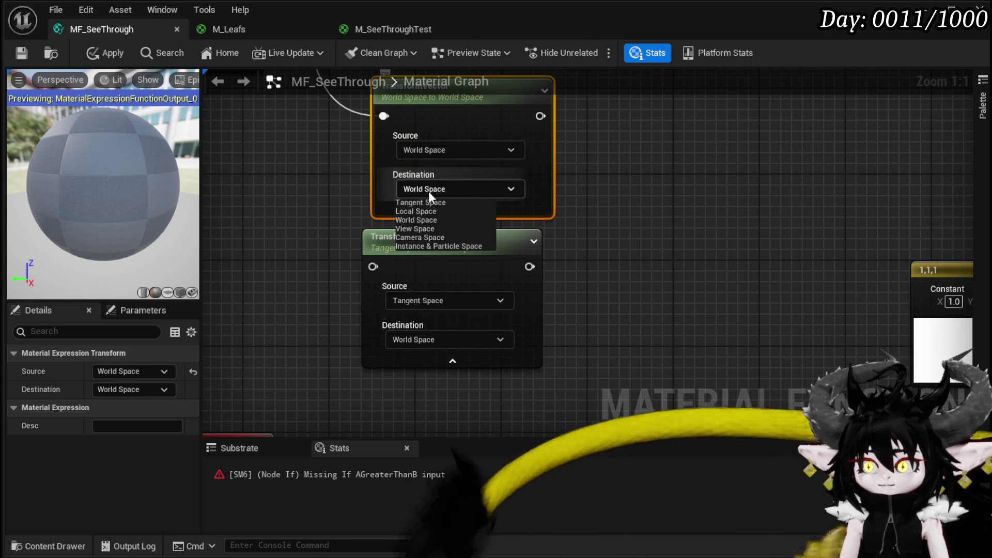
left_click(419, 231)
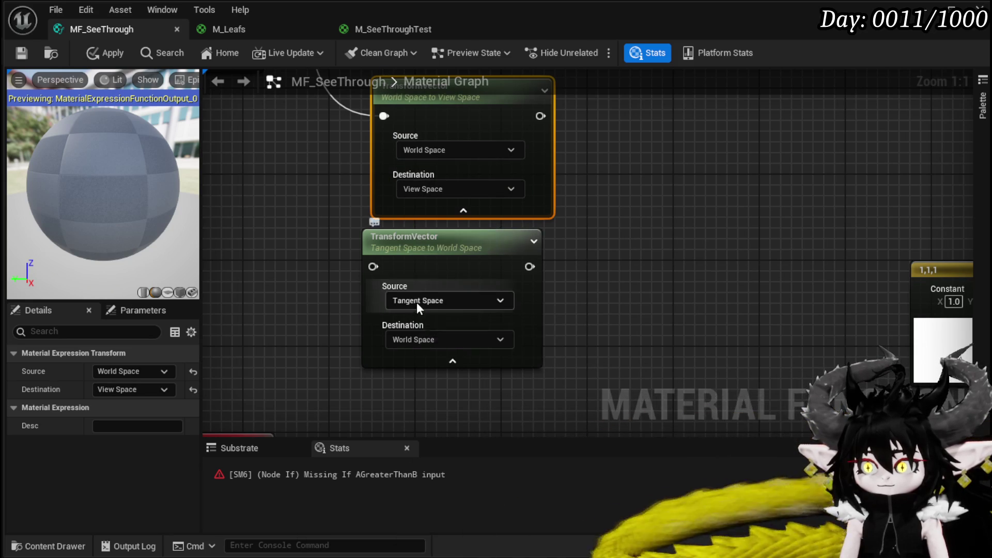
left_click(416, 303)
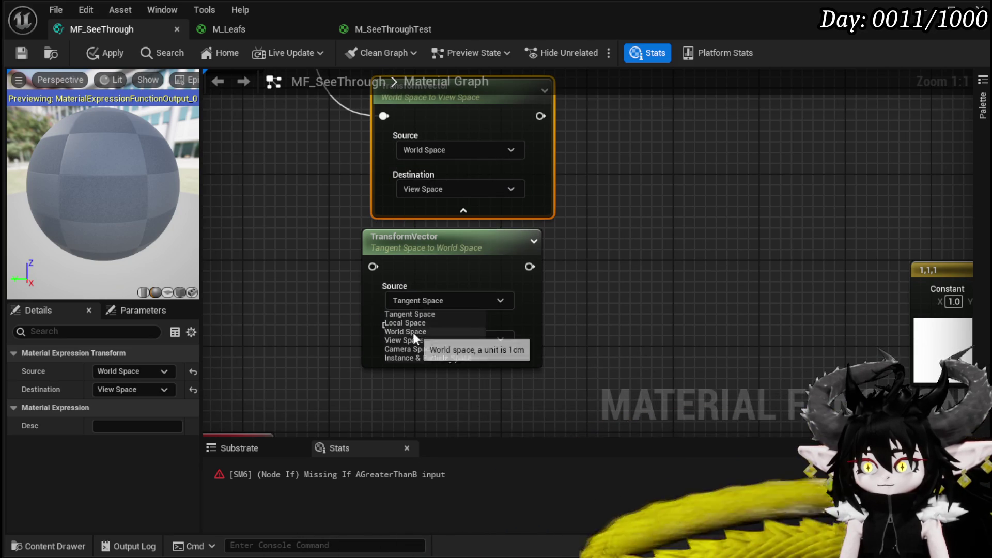
left_click(405, 332)
left_click(419, 339)
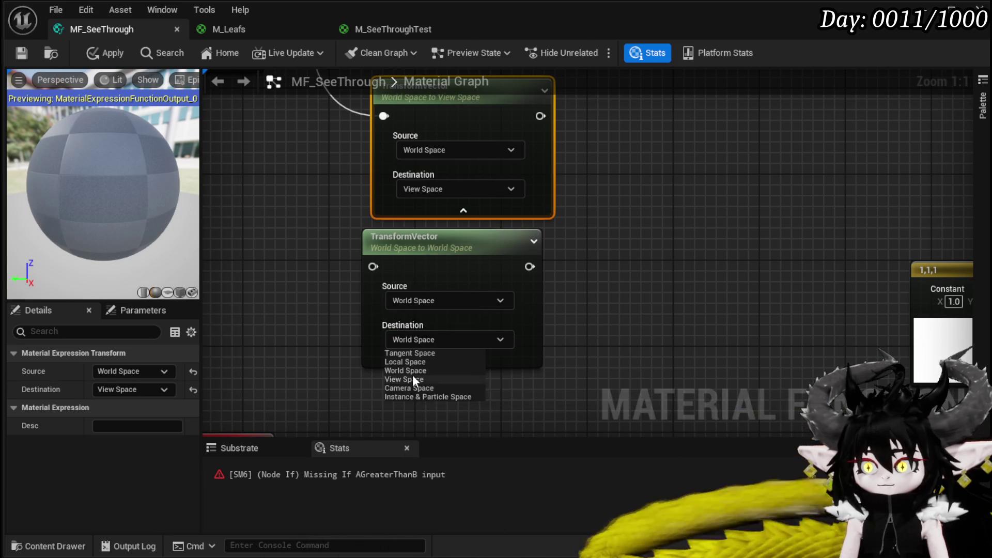
left_click(412, 380)
Wire Absolute World Position XYZ into the lower TransformVector node
scroll(388, 361, "down", 5)
scroll(381, 298, "up", 3)
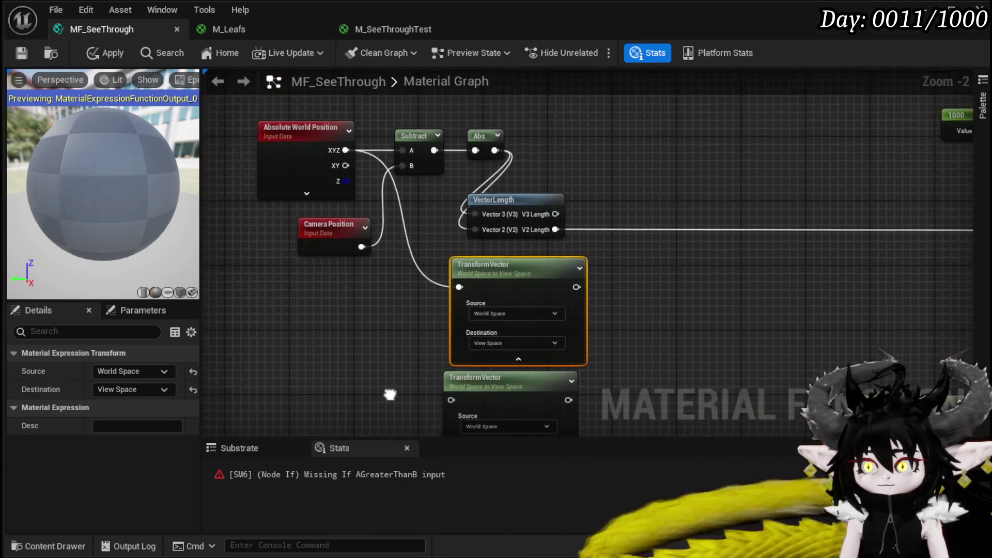
mouse_move(386, 382)
left_mouse_down()
mouse_move(348, 368)
mouse_move(391, 379)
left_mouse_up()
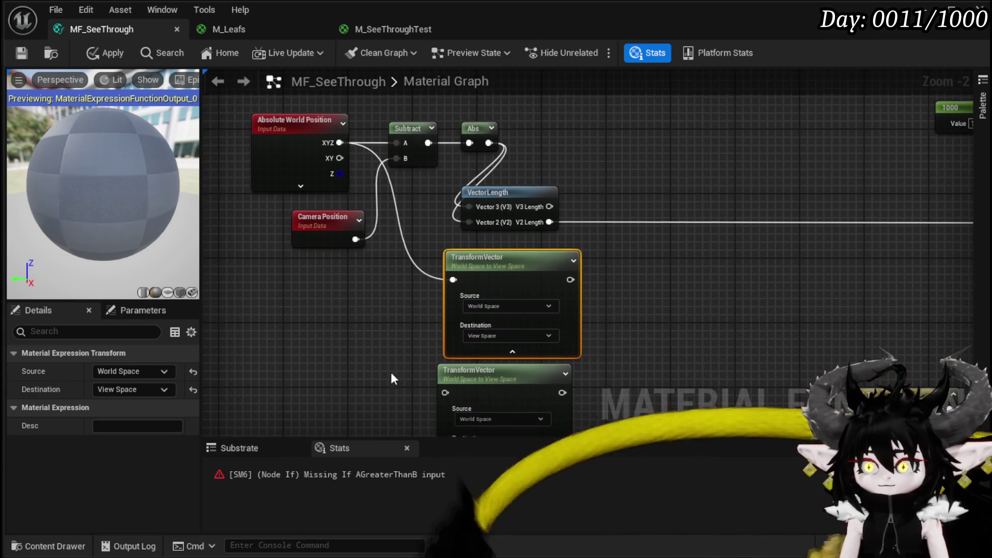
left_click(308, 187)
left_click(305, 202)
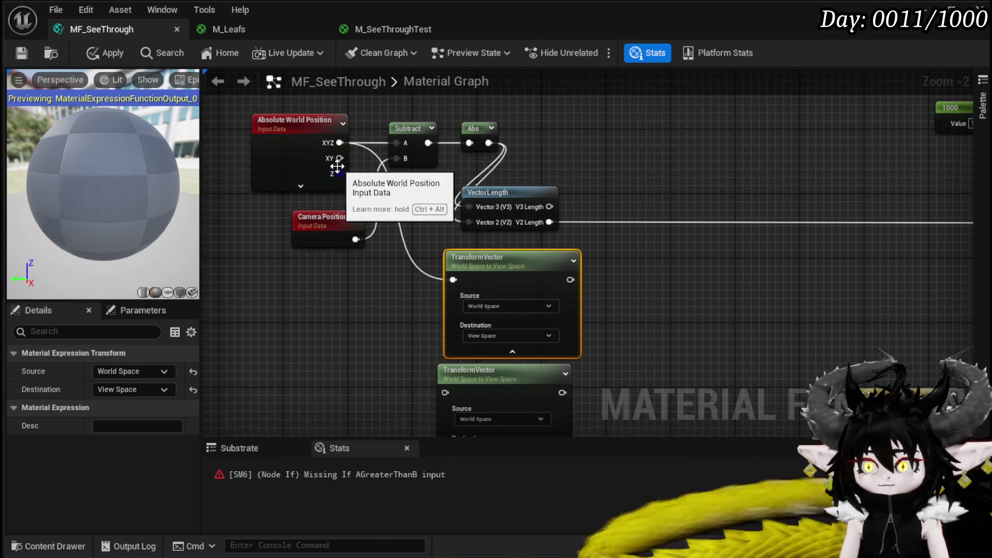
mouse_move(340, 143)
left_mouse_down()
mouse_move(470, 395)
mouse_move(445, 392)
left_mouse_up()
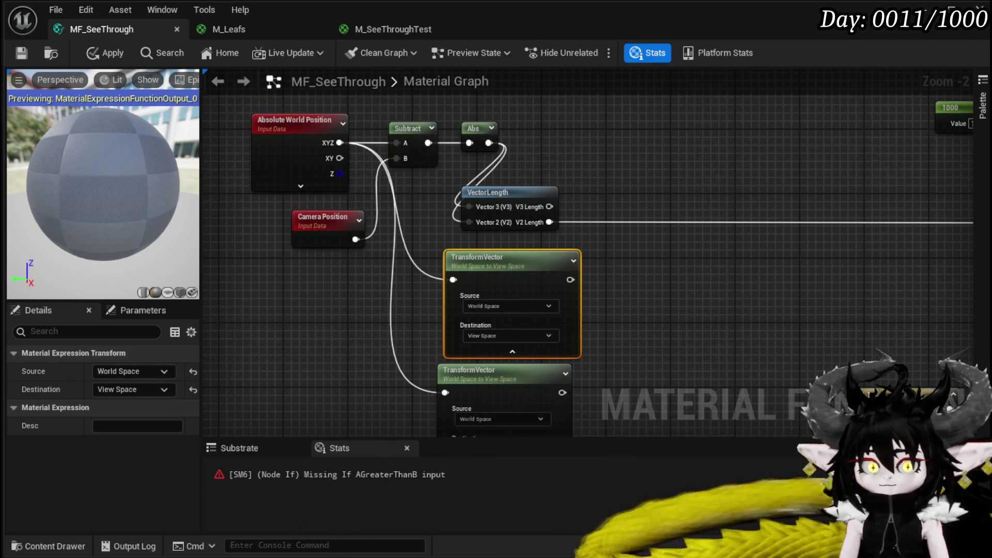
left_click_drag(782, 290, 505, 244)
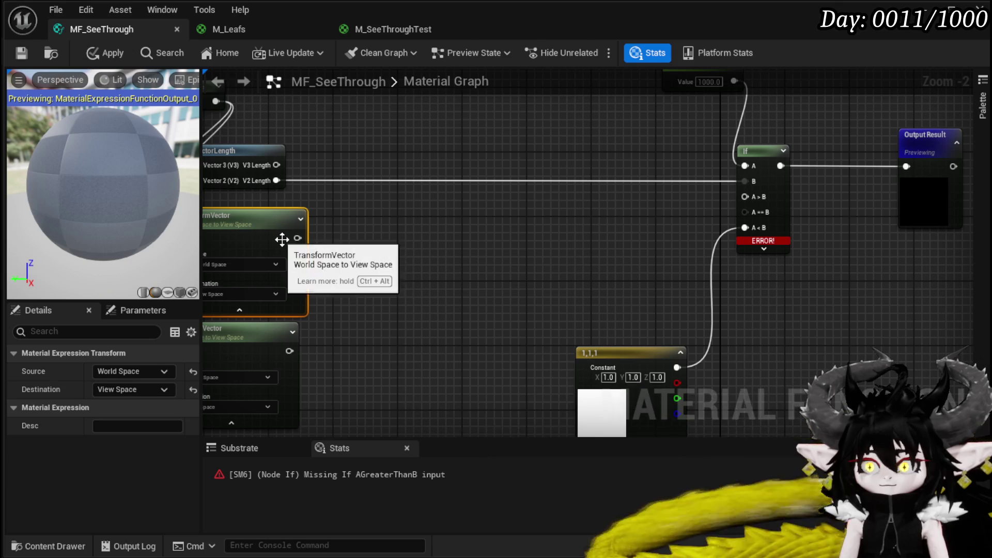
left_click_drag(296, 238, 371, 254)
Add a Mask (R G) node after each TransformVector output
type("mas")
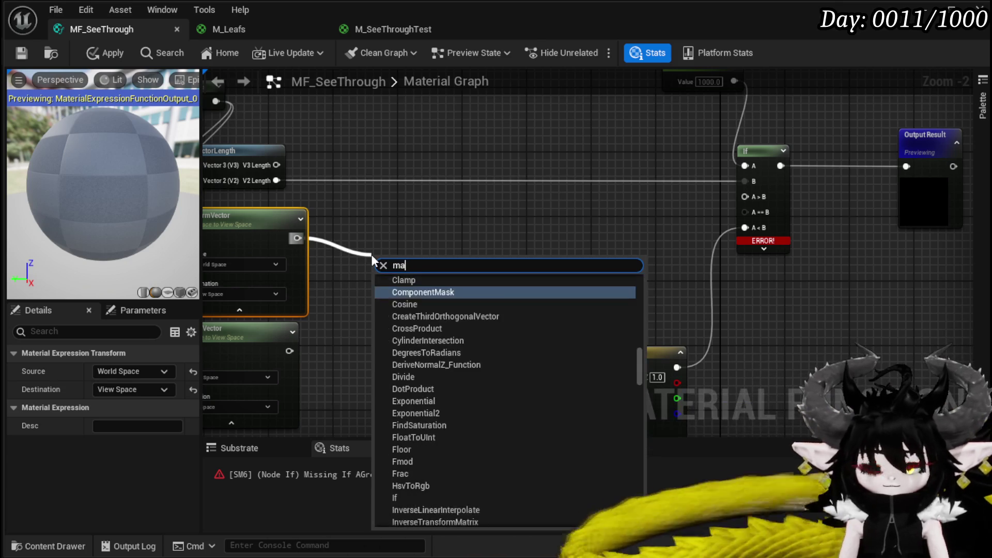
left_click(411, 292)
left_click_drag(392, 310, 440, 281)
left_click_drag(423, 209, 411, 194)
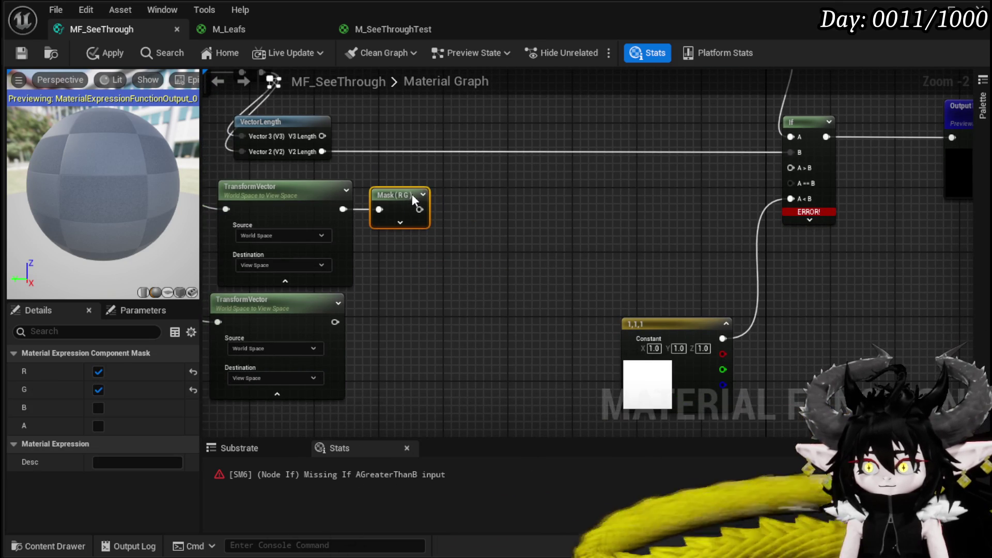
left_click(415, 297)
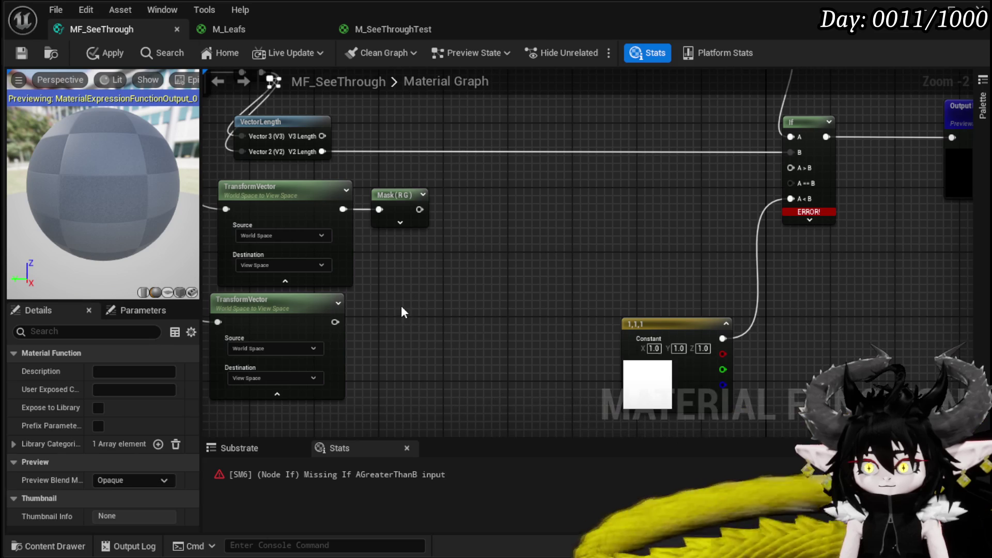
key("ctrl+v")
mouse_move(416, 286)
left_mouse_down()
mouse_move(487, 294)
mouse_move(481, 284)
left_mouse_up()
Shift the upper distance-cutout node group to the left
scroll(538, 265, "down", 4)
left_click_drag(365, 305, 609, 163)
left_click_drag(569, 236, 421, 236)
scroll(510, 227, "up", 4)
right_click(406, 190)
Add a SphereMask node and duplicate it into a second SphereMask below
type("sphere mask")
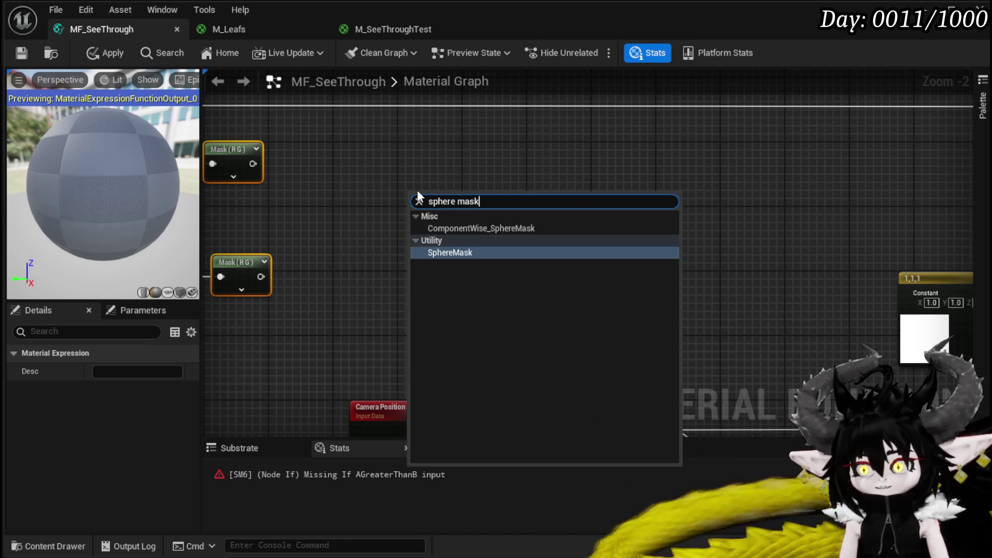
key("Return")
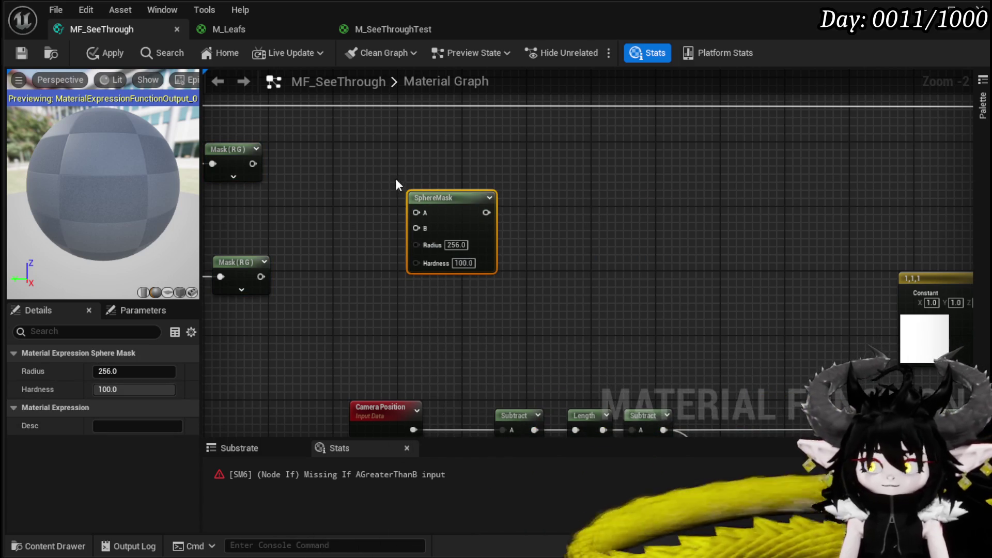
left_click_drag(461, 196, 412, 123)
left_click_drag(314, 165, 398, 143)
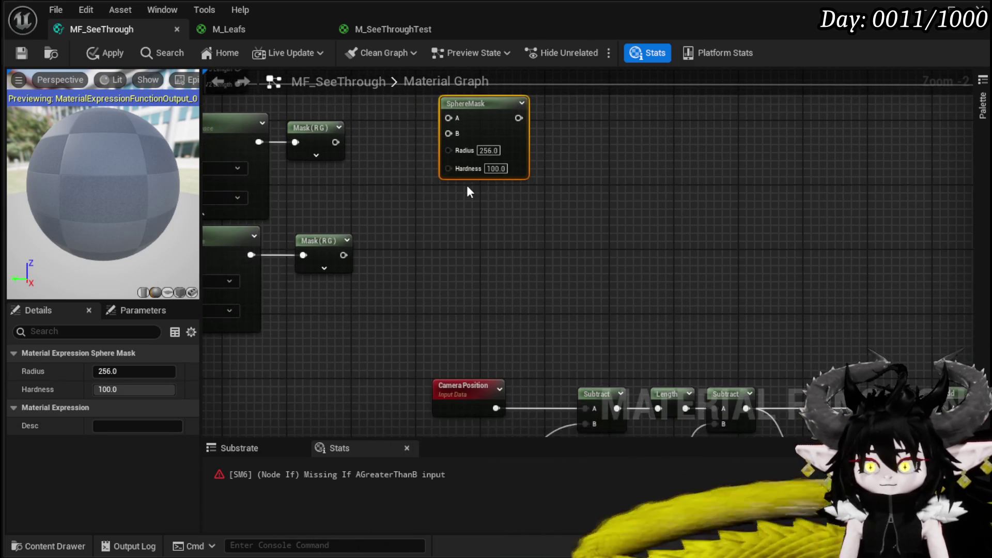
key("ctrl+d")
mouse_move(405, 216)
left_mouse_down()
mouse_move(481, 238)
mouse_move(467, 240)
left_mouse_up()
mouse_move(328, 151)
left_mouse_down()
mouse_move(367, 195)
mouse_move(488, 163)
left_mouse_up()
Wire both Mask (R G) outputs into the A and B inputs of the two SphereMasks
mouse_move(372, 184)
left_mouse_down()
mouse_move(401, 194)
mouse_move(485, 297)
left_mouse_up()
left_click_drag(374, 297, 495, 177)
left_click(484, 179)
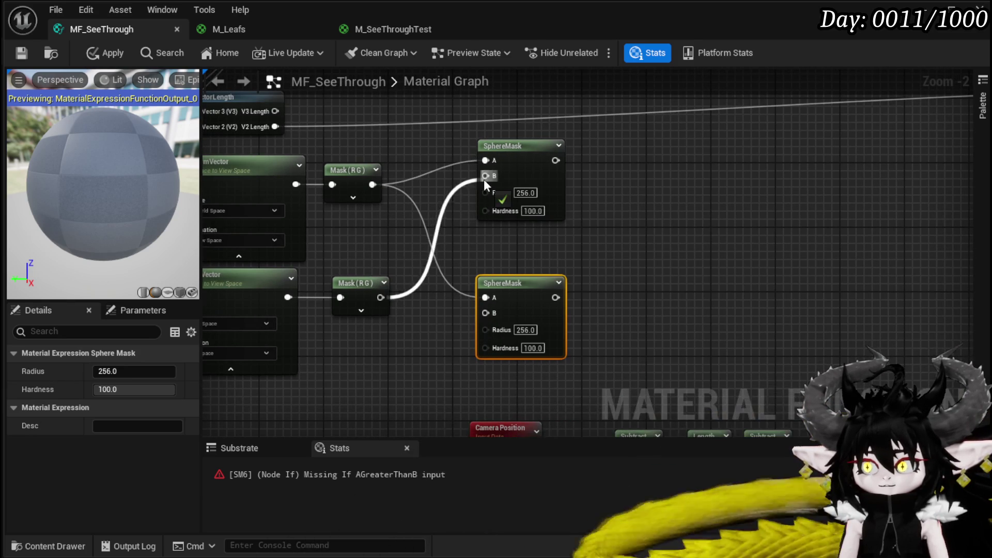
left_click_drag(380, 298, 491, 316)
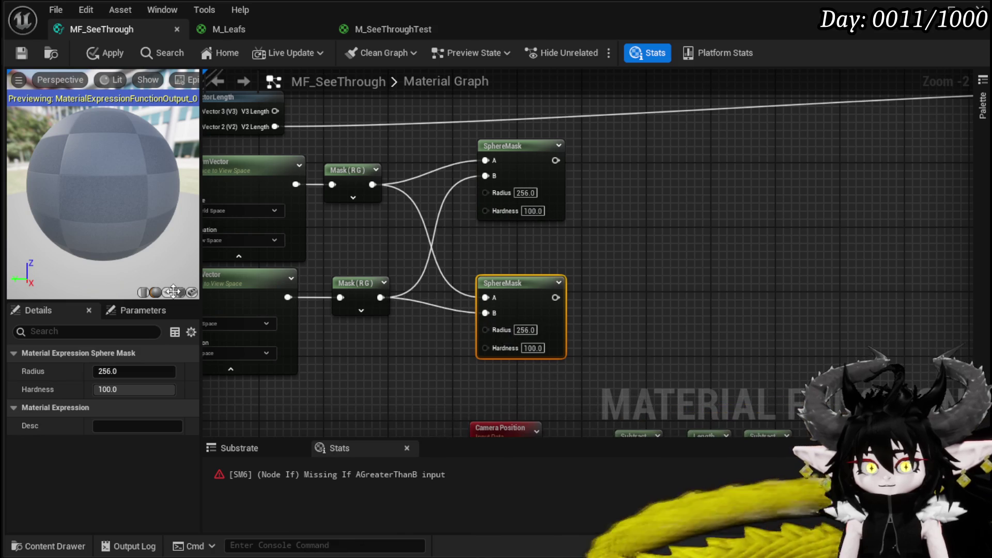
Add a 0.0 Constant node placed between the Mask nodes
left_click(411, 243)
left_click(393, 231)
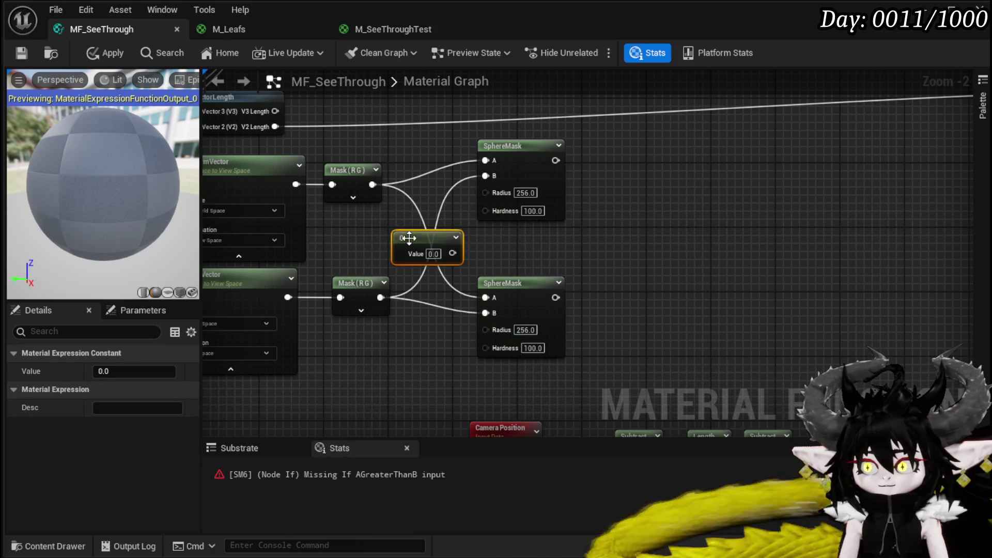
left_click_drag(414, 240, 365, 230)
left_click(541, 284)
right_click(467, 299)
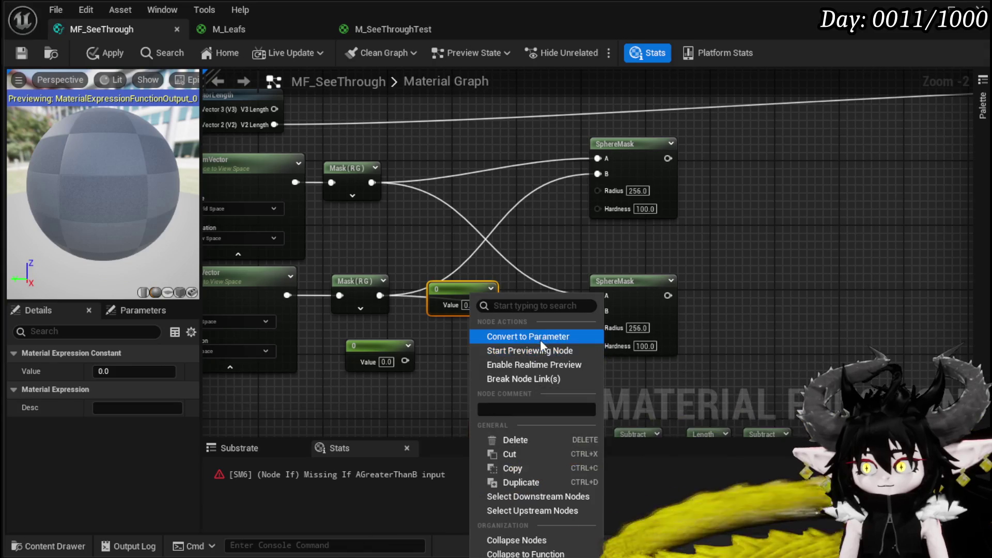
Convert the two Constants into scalar parameters named Radius and Hardness
left_click(541, 336)
type("Radius")
key("Return")
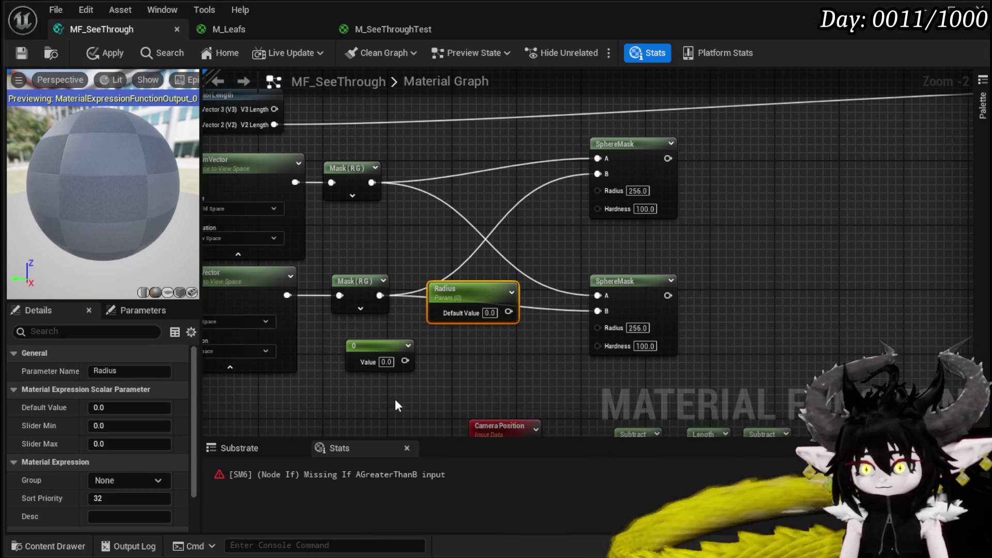
right_click(385, 361)
left_click(434, 391)
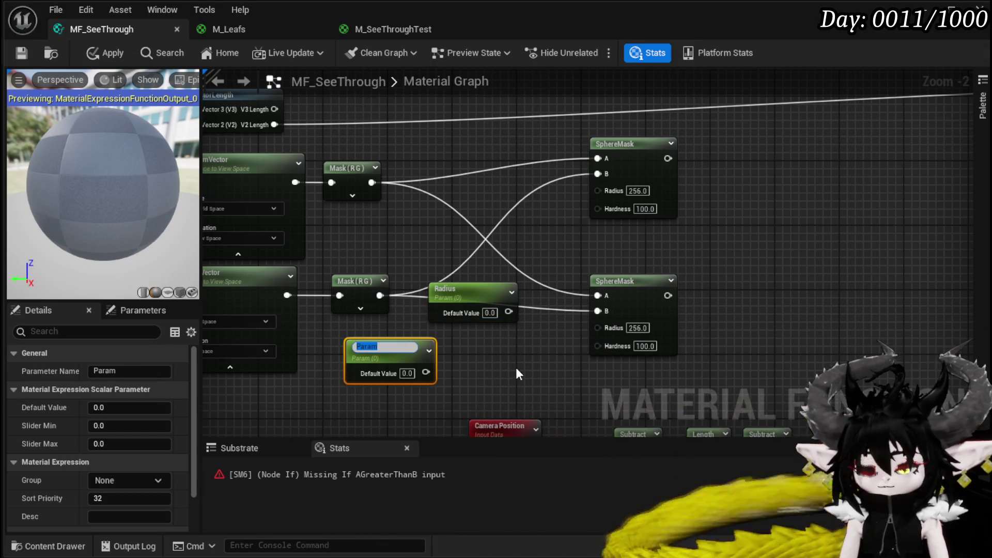
type("Hardnes")
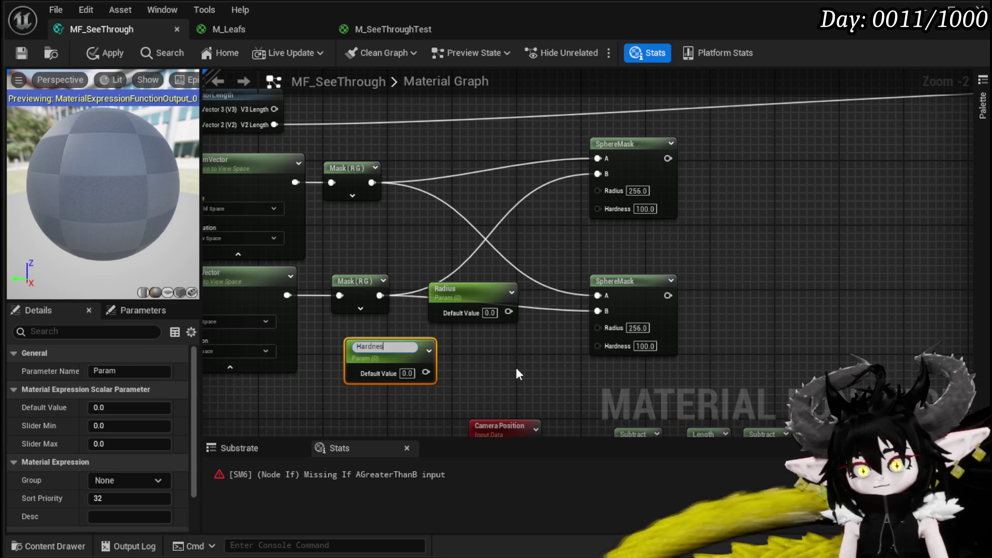
type("s")
key("Return")
Set the Radius default to 100 and the Hardness default to 5
left_click(489, 314)
type("100")
key("Return")
left_click(408, 370)
type("5")
left_click(542, 373)
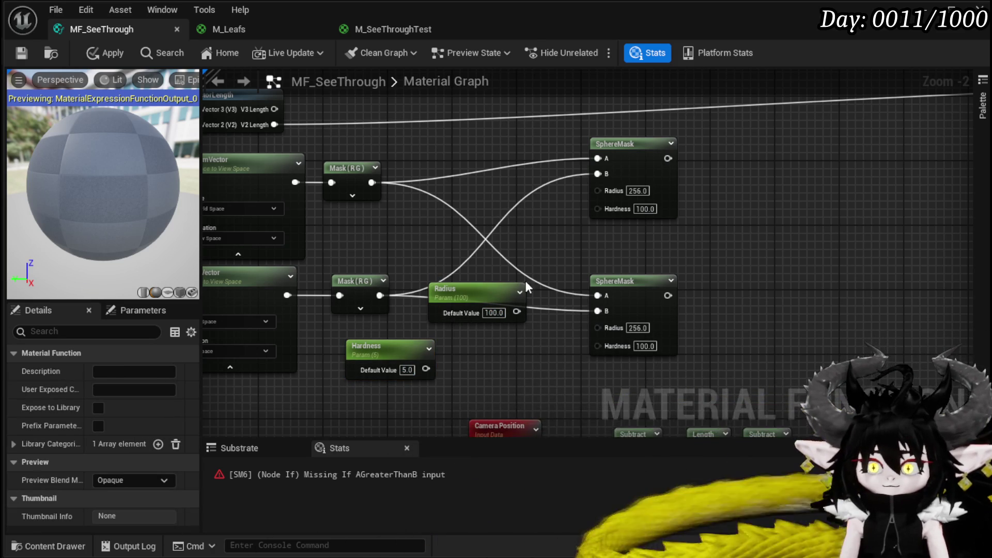
Wire Radius and Hardness into both SphereMask nodes and apply the function
scroll(424, 243, "up", 3)
left_click_drag(383, 274, 520, 110)
left_click_drag(382, 274, 513, 299)
mouse_move(331, 319)
left_mouse_down()
mouse_move(588, 310)
mouse_move(579, 310)
left_mouse_up()
mouse_move(413, 390)
left_mouse_down()
mouse_move(435, 383)
mouse_move(589, 189)
left_mouse_up()
scroll(594, 204, "down", 2)
left_click(105, 53)
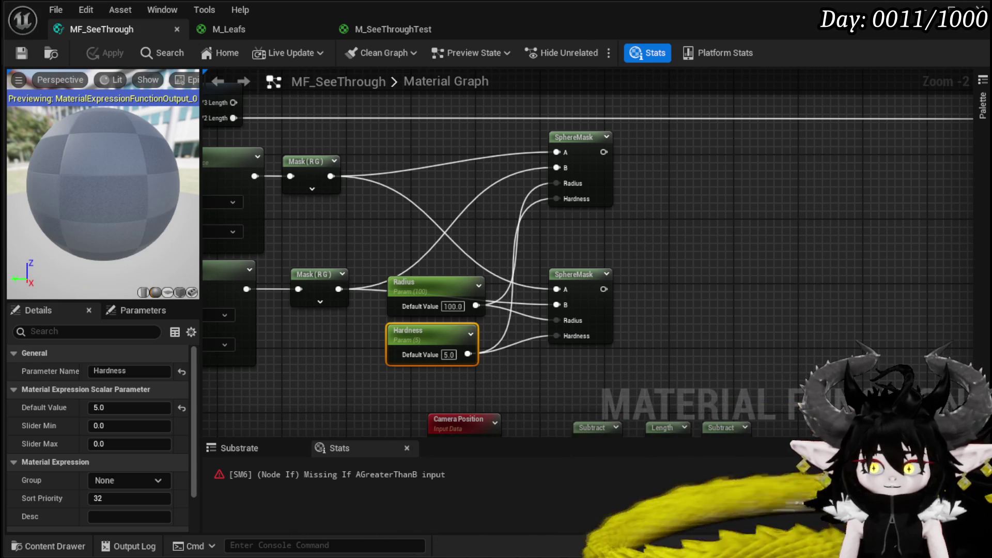
mouse_move(689, 249)
left_mouse_down()
mouse_move(281, 256)
mouse_move(372, 253)
mouse_move(436, 231)
left_mouse_up()
scroll(436, 234, "down", 1)
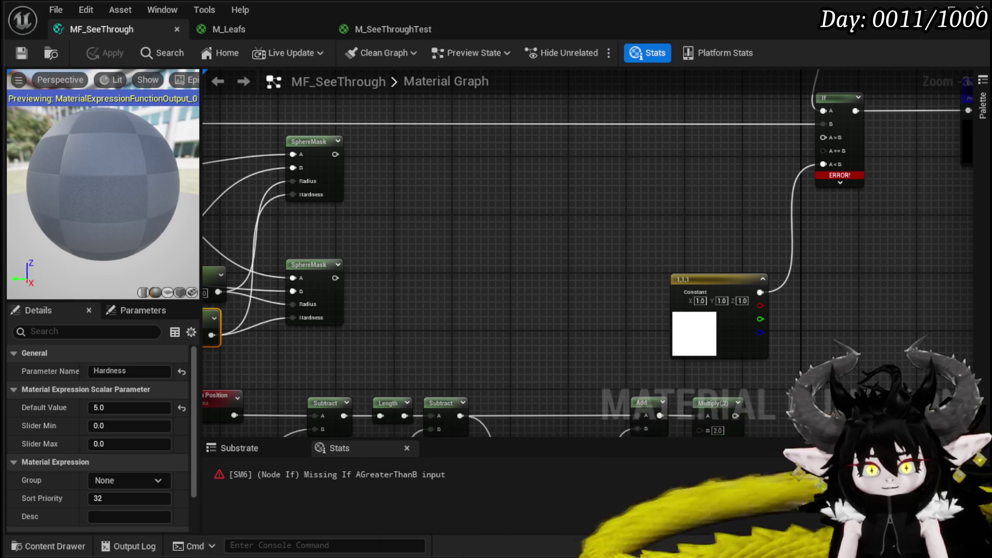
left_click_drag(376, 235, 392, 257)
Add a 1-x (OneMinus) node after each SphereMask output
left_click_drag(347, 177, 452, 176)
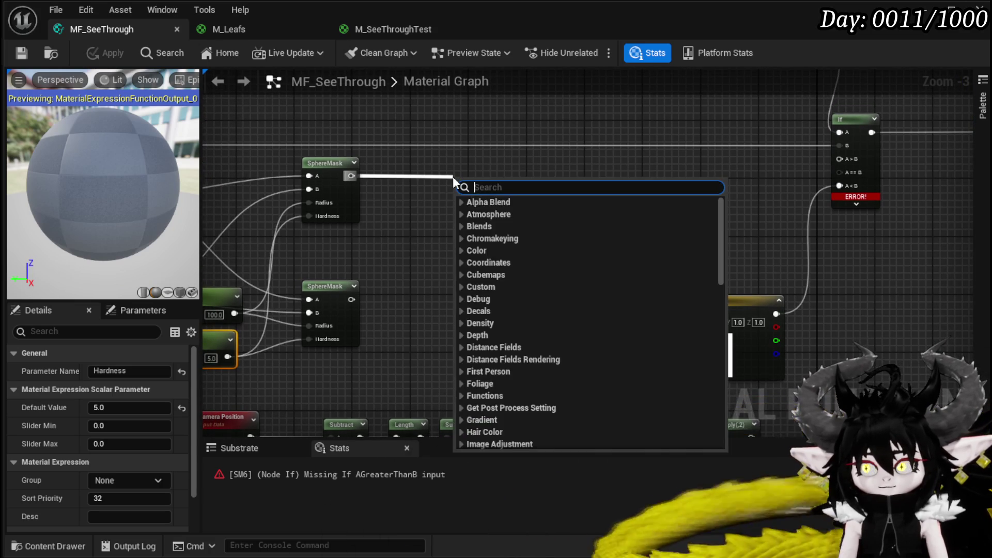
type("-")
left_click(491, 214)
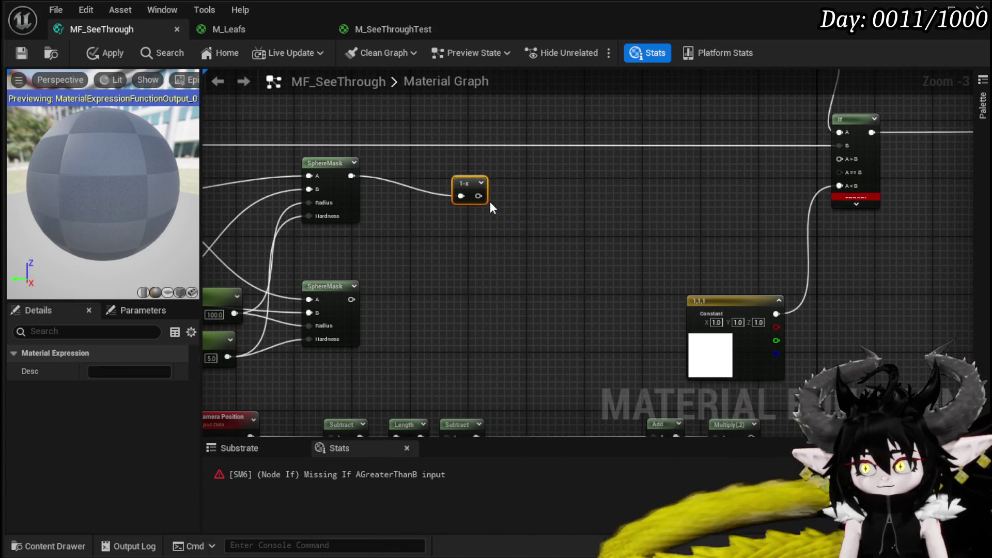
key("q")
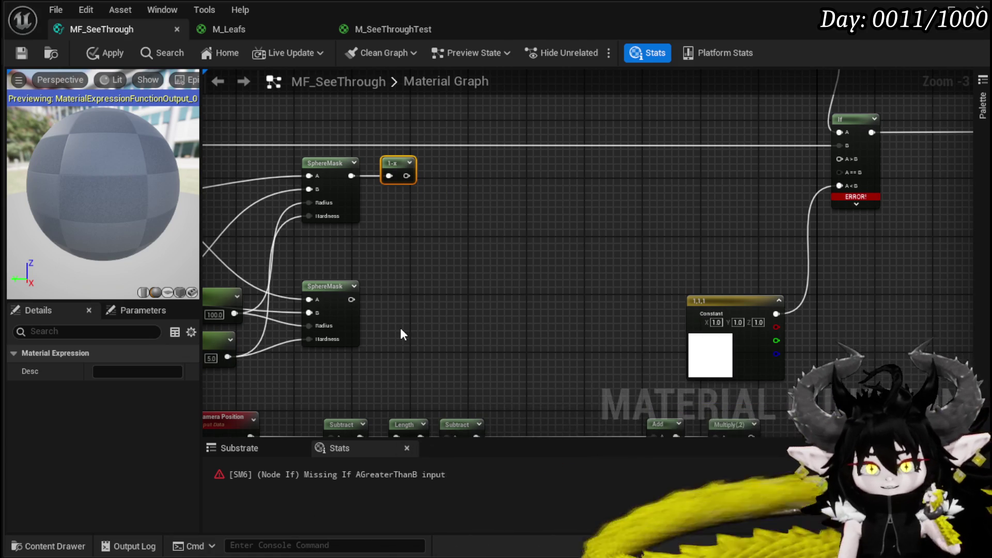
left_click(367, 295)
key("ctrl+v")
left_click_drag(372, 315, 373, 314)
left_click_drag(381, 300, 389, 293)
Multiply the two 1-x outputs, feed the product into If A>B and A==B, and apply
mouse_move(472, 253)
left_mouse_down()
mouse_move(446, 276)
mouse_move(473, 270)
left_mouse_up()
left_click_drag(409, 195, 449, 226)
key("m")
mouse_move(402, 318)
left_mouse_down()
mouse_move(446, 237)
mouse_move(353, 283)
left_mouse_up()
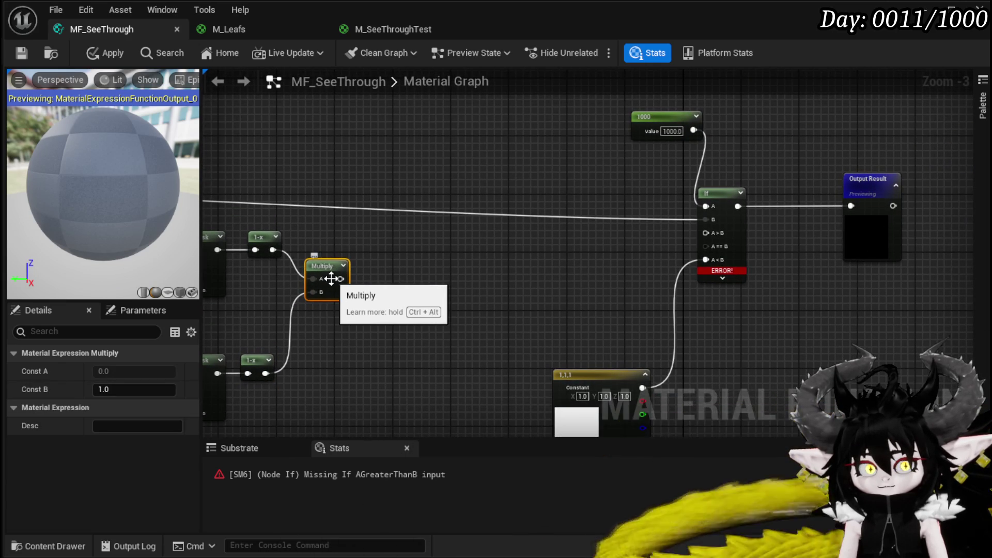
left_click_drag(337, 279, 717, 236)
left_click_drag(341, 279, 725, 246)
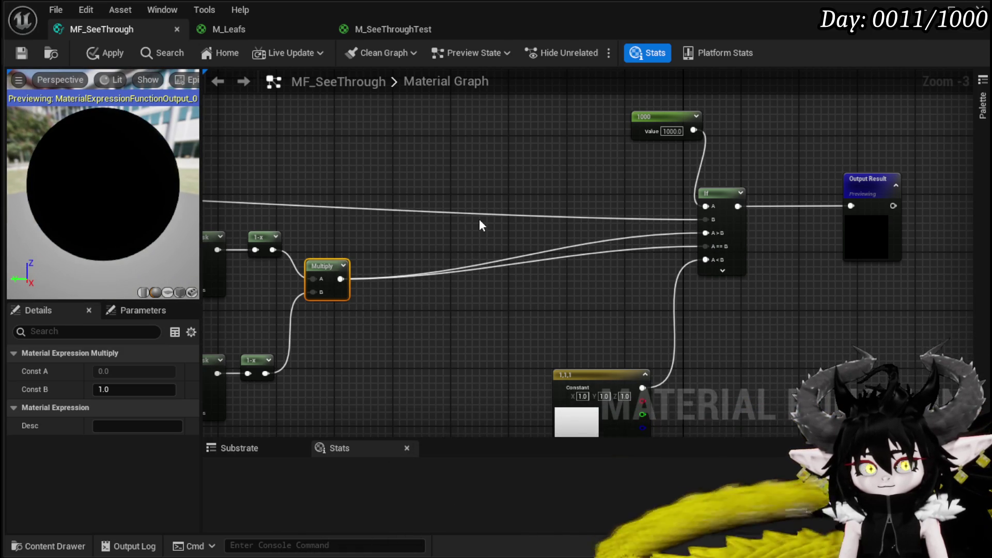
left_click(85, 53)
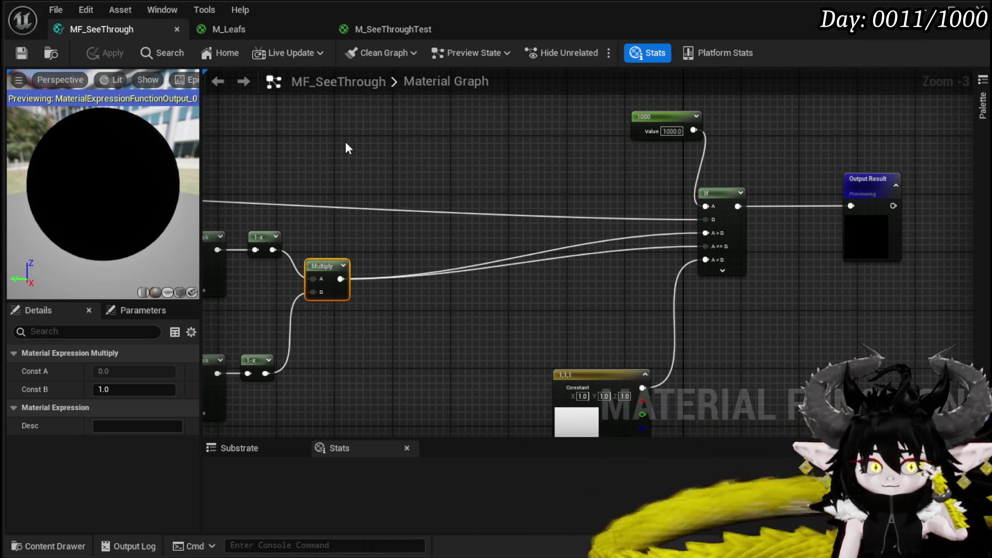
Move the lower group of nodes to clear space below the SphereMask chain
scroll(406, 117, "down", 1)
scroll(447, 186, "down", 1)
left_click_drag(446, 185, 555, 82)
mouse_move(310, 339)
left_mouse_down()
mouse_move(642, 181)
mouse_move(515, 322)
mouse_move(506, 310)
mouse_move(470, 348)
mouse_move(487, 286)
mouse_move(463, 326)
left_mouse_up()
scroll(465, 274, "up", 3)
right_click(370, 356)
Place an empty Texture Sample node, then apply and save MF_SeeThrough
type("Texture")
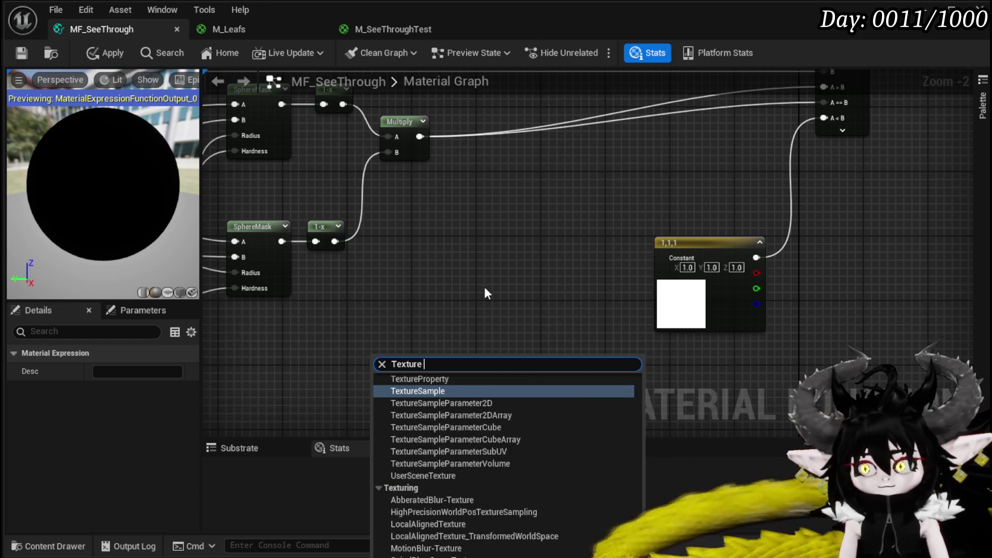
type("sample")
key("Return")
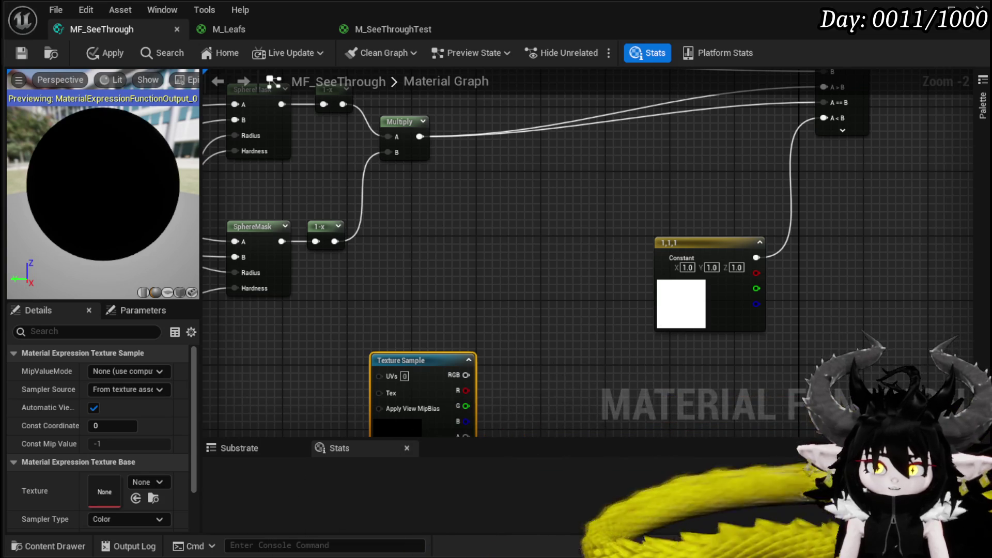
mouse_move(432, 254)
left_mouse_down()
mouse_move(538, 232)
mouse_move(538, 307)
mouse_move(618, 284)
mouse_move(855, 272)
mouse_move(774, 328)
left_mouse_up()
scroll(537, 310, "down", 2)
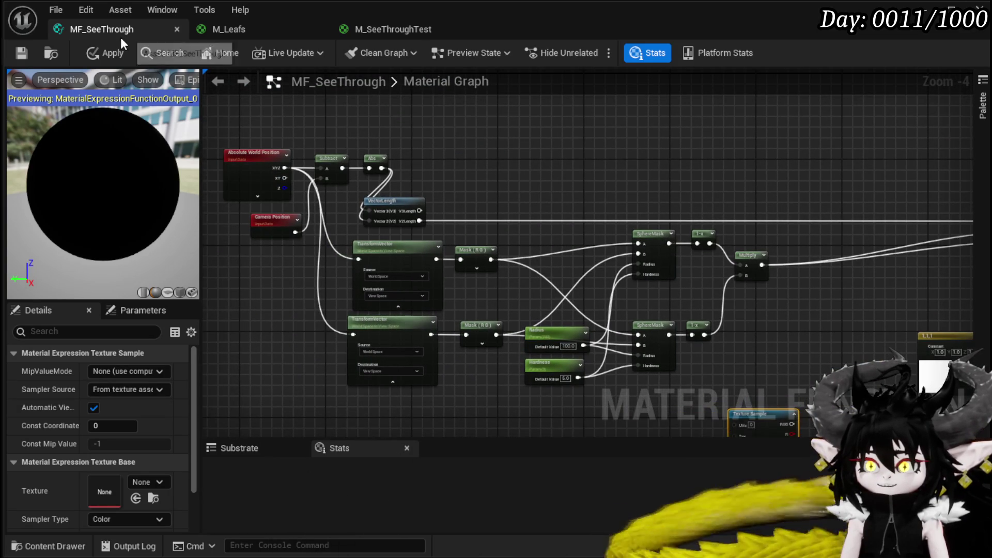
left_click(106, 53)
left_click(21, 53)
Apply M_SeeThroughTest after moving its MF_SeeThrough node up and left
left_click(413, 30)
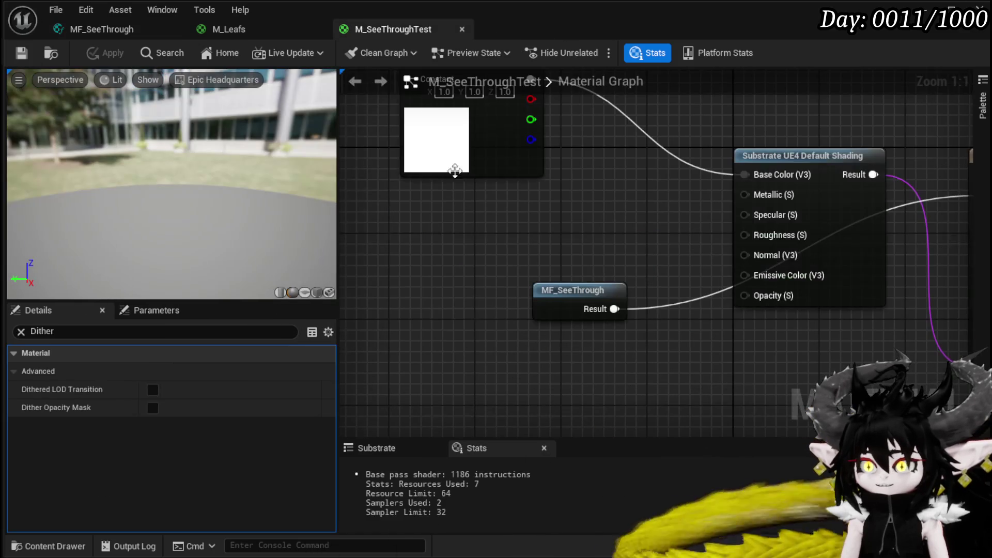
left_click_drag(563, 288, 504, 271)
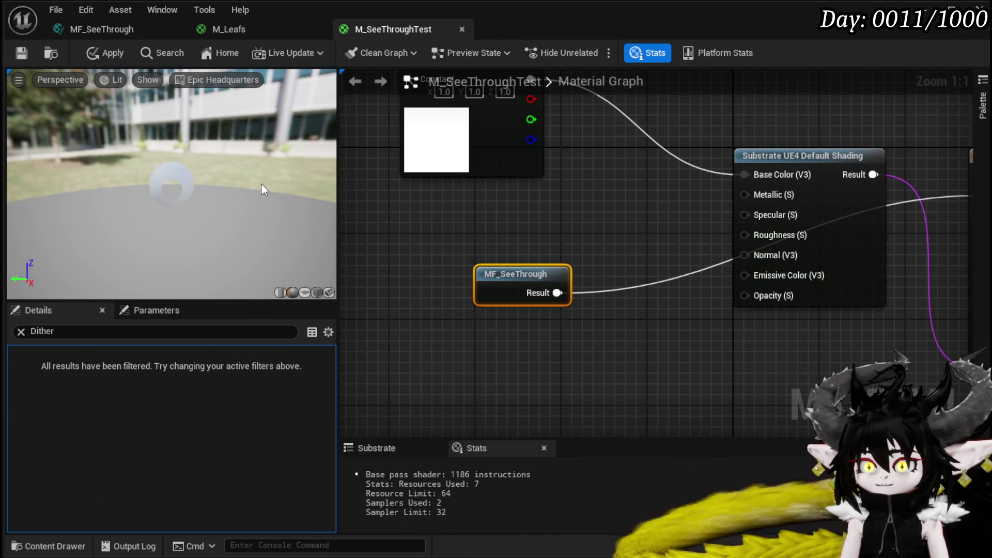
left_click(21, 53)
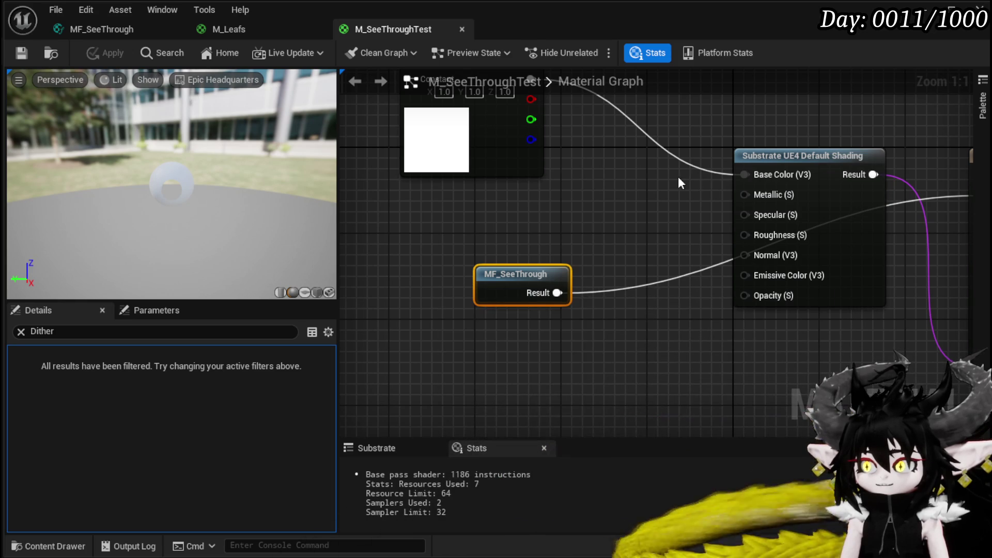
Frame and orbit around the test wall in the level, then reopen MF_SeeThrough
left_click(979, 7)
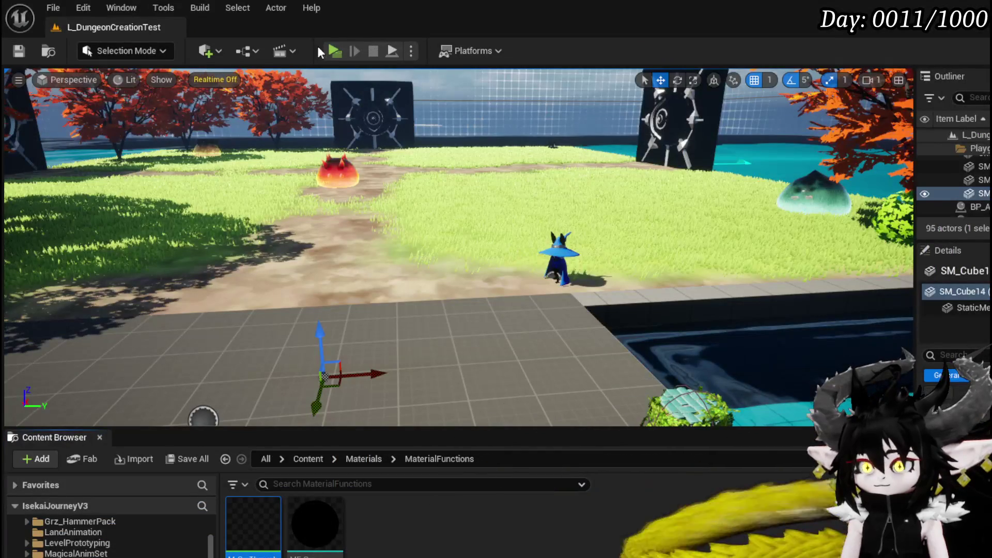
key("f")
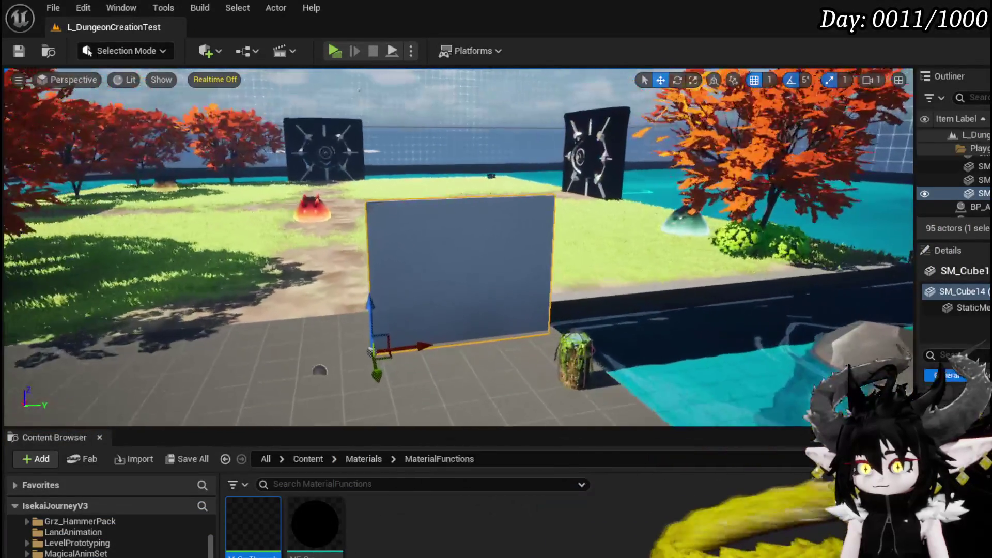
mouse_move(372, 352)
left_mouse_down()
mouse_move(393, 352)
mouse_move(362, 351)
mouse_move(403, 356)
mouse_move(358, 371)
mouse_move(393, 365)
mouse_move(385, 341)
mouse_move(432, 266)
mouse_move(376, 270)
mouse_move(356, 315)
mouse_move(403, 299)
left_mouse_up()
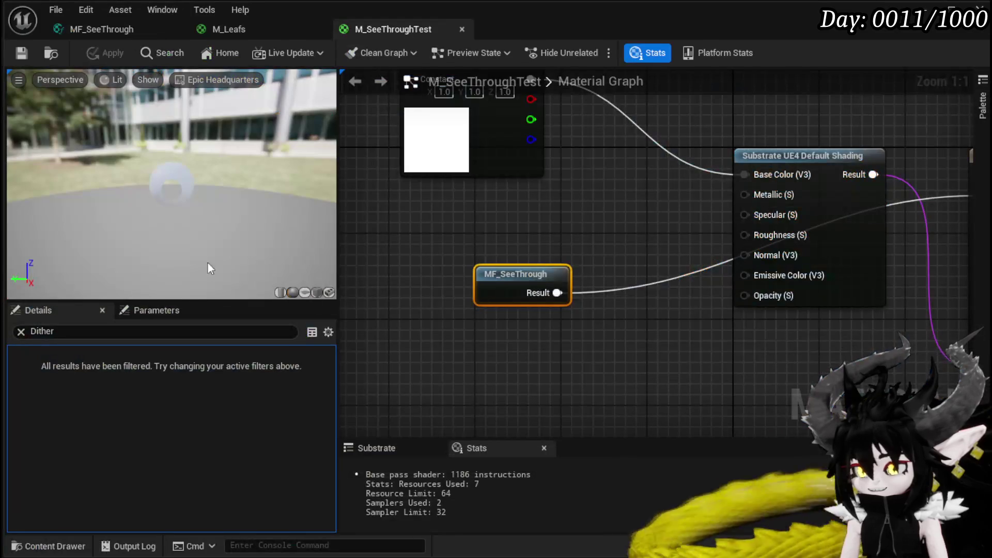
double_click(511, 274)
scroll(403, 282, "up", 3)
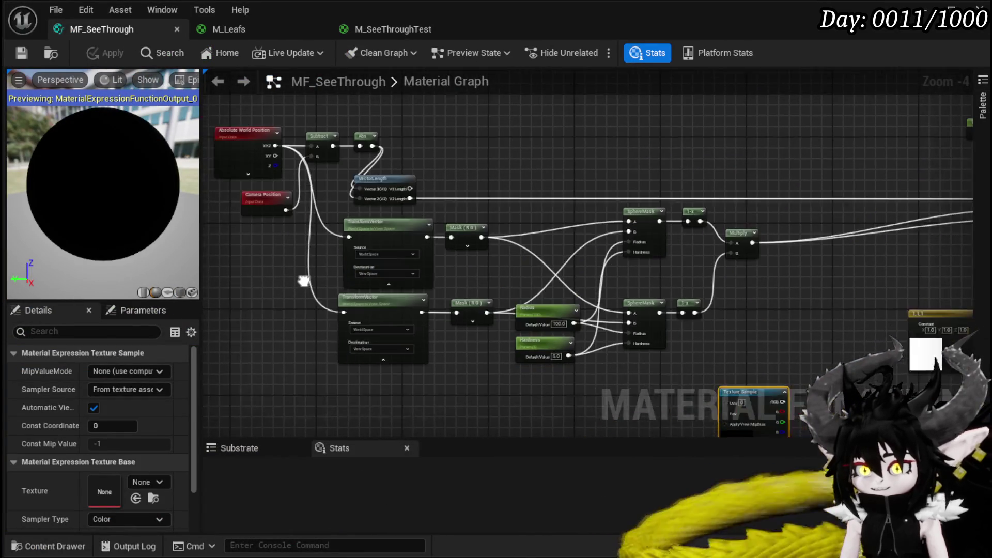
Change the If threshold constant from 1000 to 200, then apply and save
mouse_move(404, 283)
left_mouse_down()
mouse_move(428, 283)
mouse_move(294, 279)
mouse_move(316, 250)
mouse_move(357, 269)
mouse_move(261, 236)
left_mouse_up()
scroll(760, 319, "down", 2)
mouse_move(759, 319)
left_mouse_down()
mouse_move(379, 348)
mouse_move(417, 395)
left_mouse_up()
left_click_drag(575, 233, 480, 333)
scroll(556, 260, "up", 3)
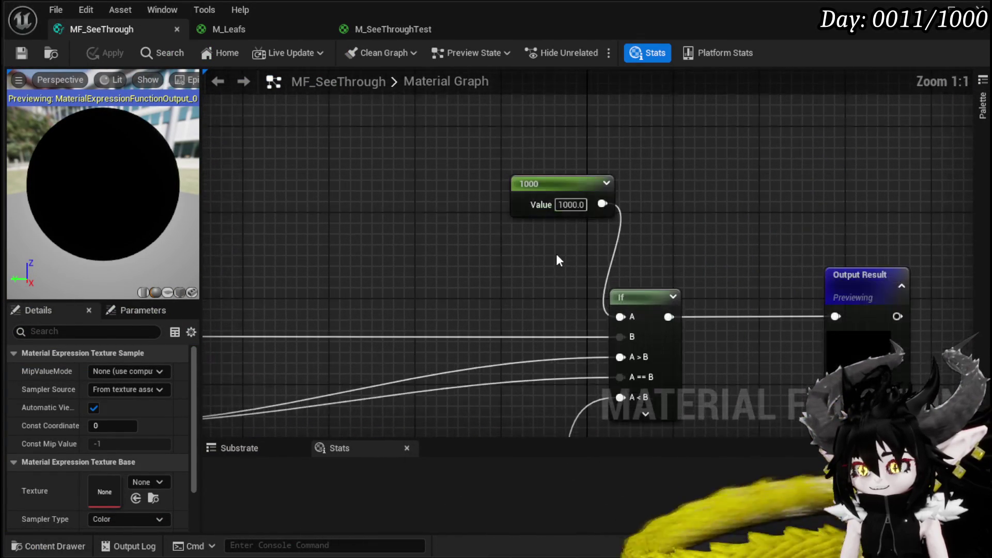
type("200")
key("Return")
left_click(557, 254)
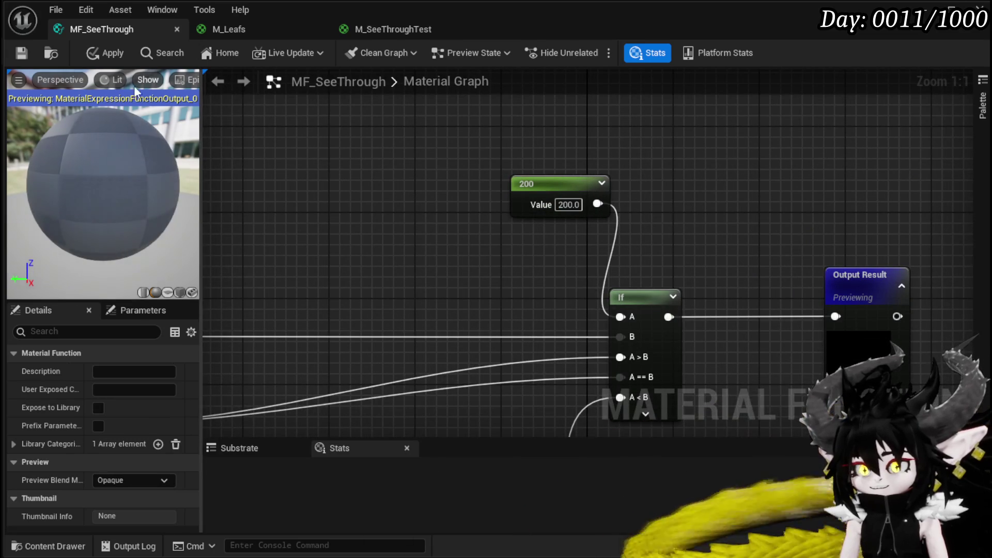
left_click(105, 60)
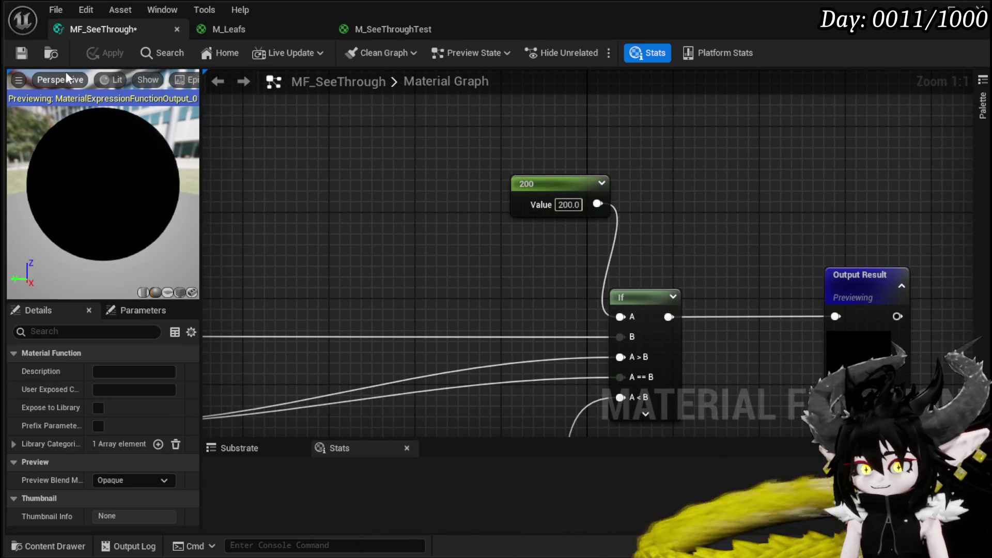
left_click(20, 52)
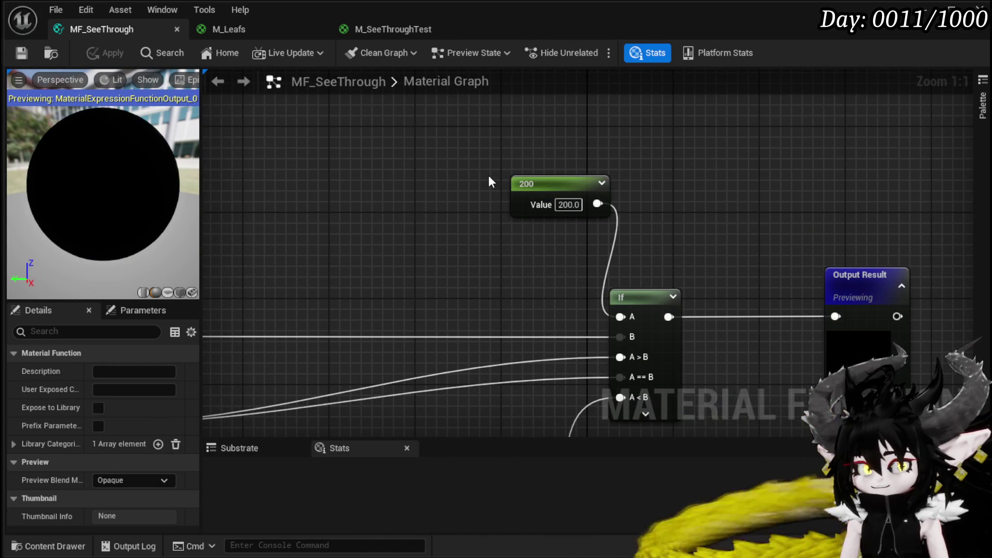
Fly the viewport camera onto the test wall to check the 200 threshold
left_click(978, 8)
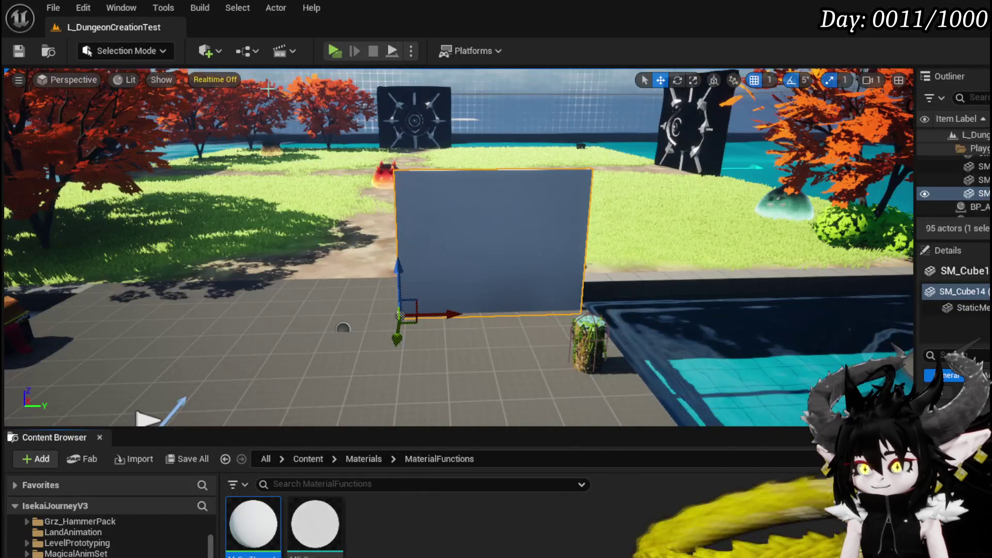
scroll(459, 247, "up", 2)
key("w")
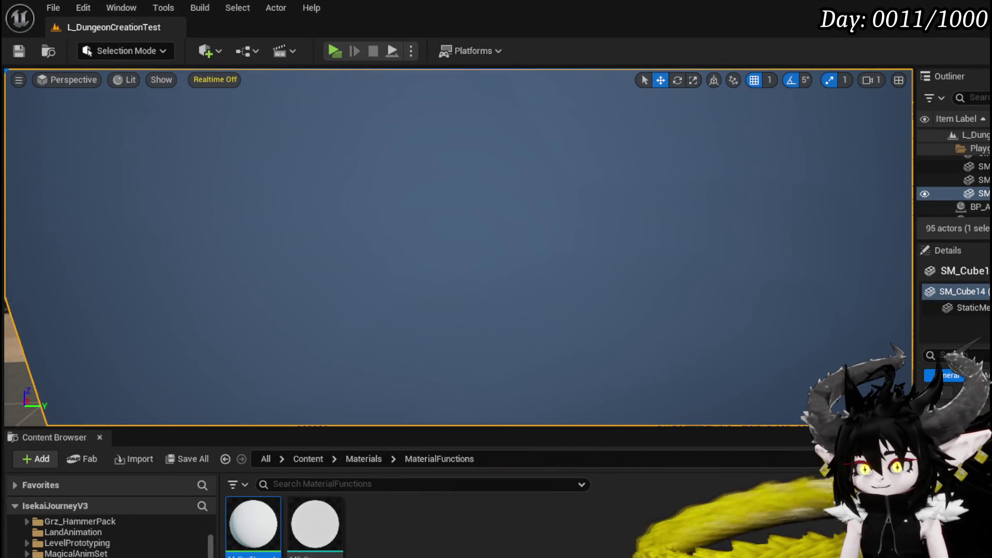
scroll(459, 248, "down", 5)
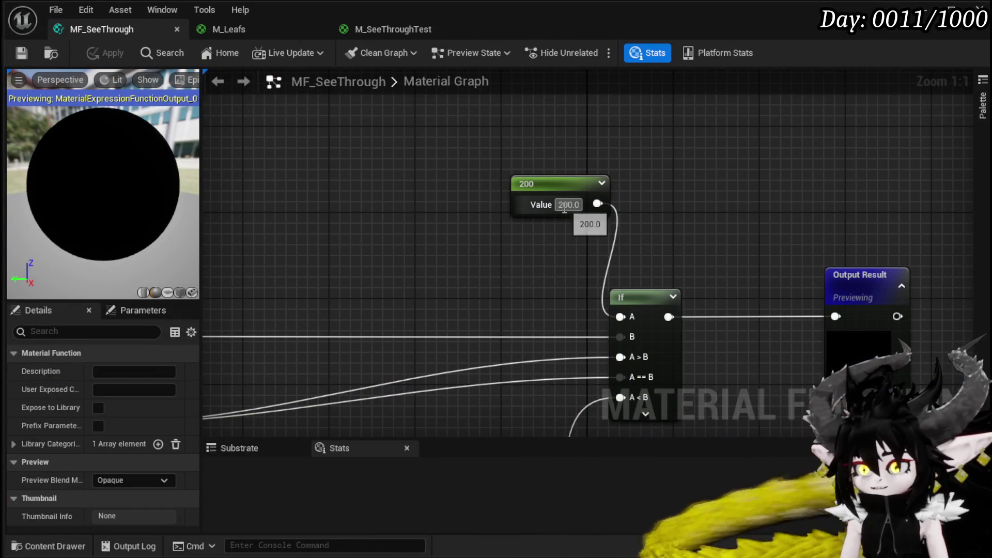
Raise the threshold to 400, apply it, and start a play session in the level
left_click(561, 205)
type("400")
key("Return")
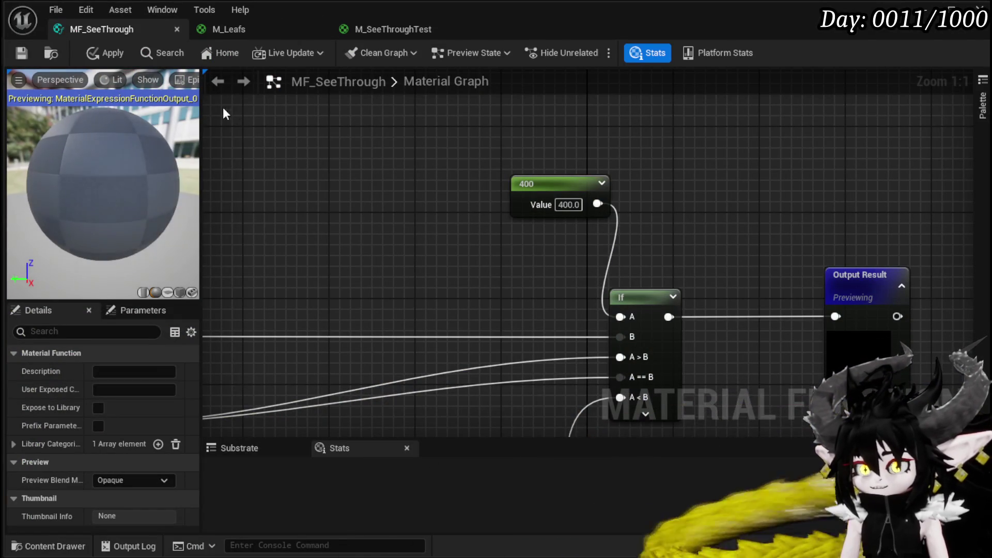
left_click(109, 53)
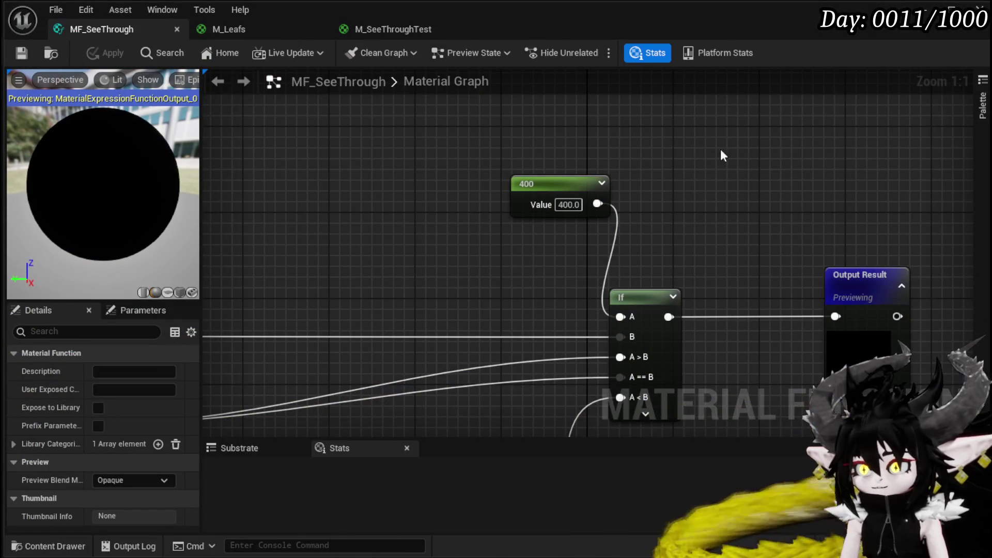
left_click(925, 18)
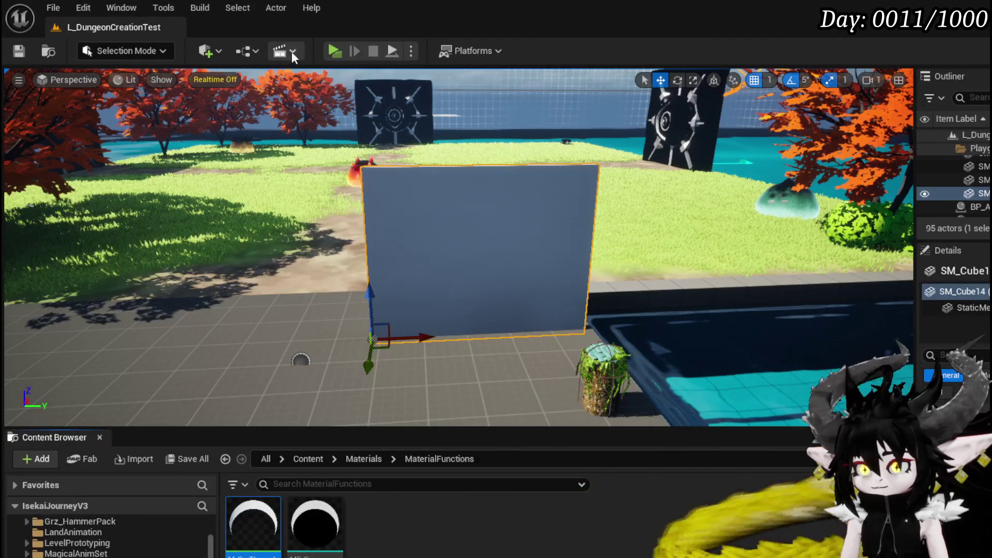
left_click(333, 50)
Walk the character near the test wall, then end the play session
key("w")
key("a")
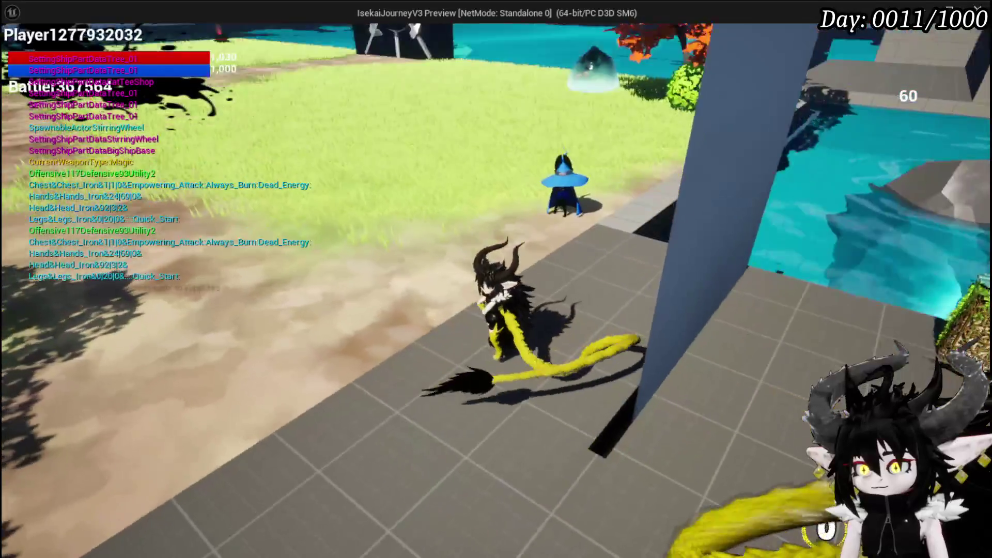
key("w")
key("w")
key("w")
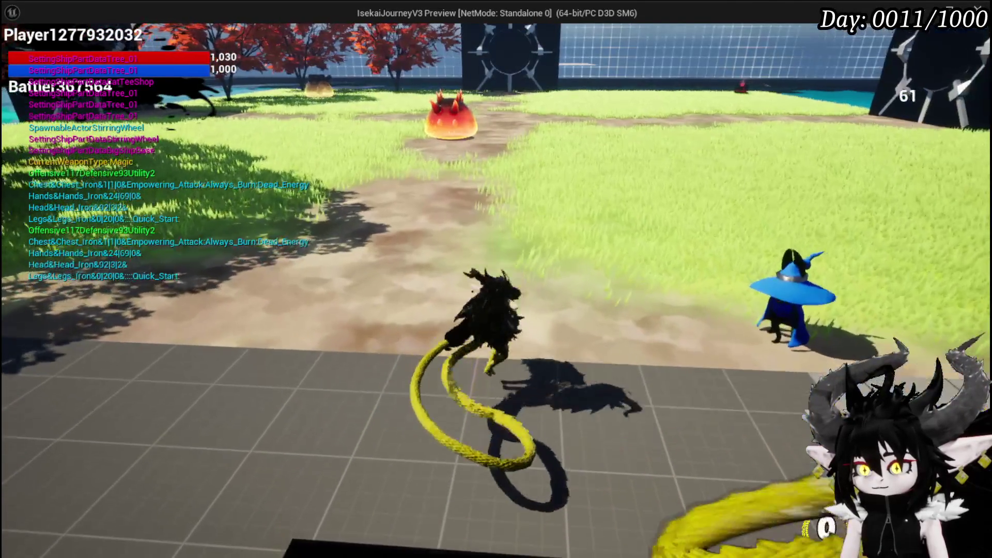
key("Escape")
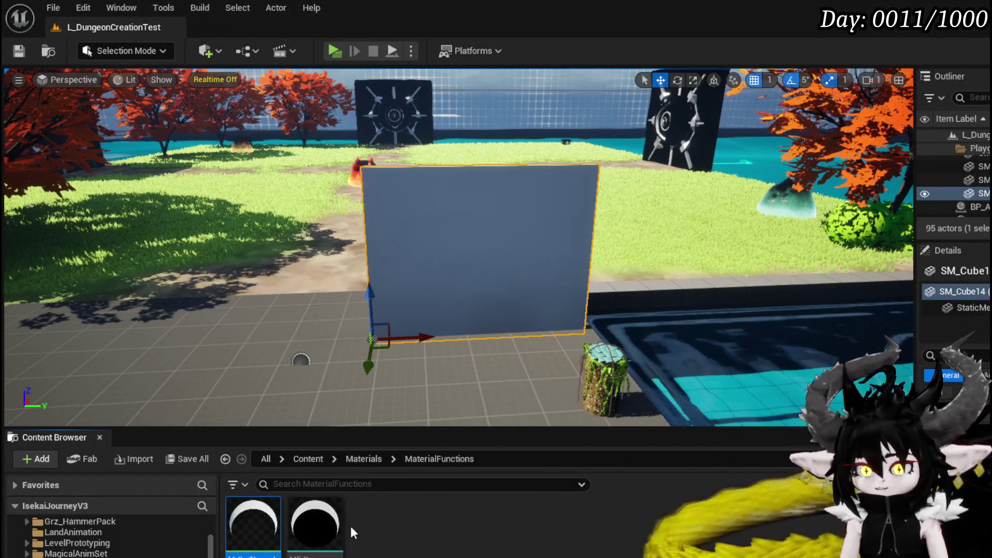
Set the Radius default to 10, apply, and inspect the wall circles in the viewport
double_click(308, 528)
mouse_move(403, 374)
left_mouse_down()
mouse_move(767, 251)
mouse_move(670, 287)
left_mouse_up()
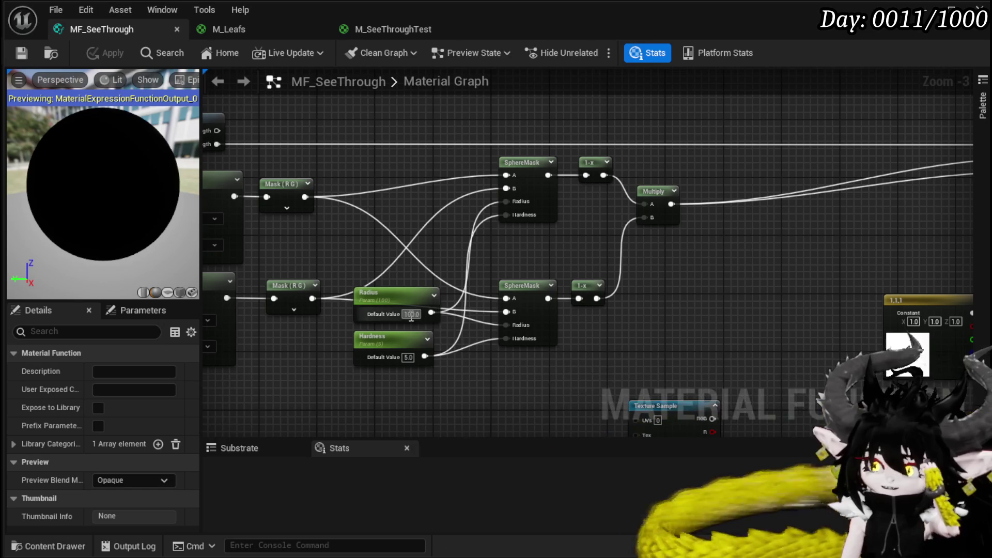
left_click(686, 325)
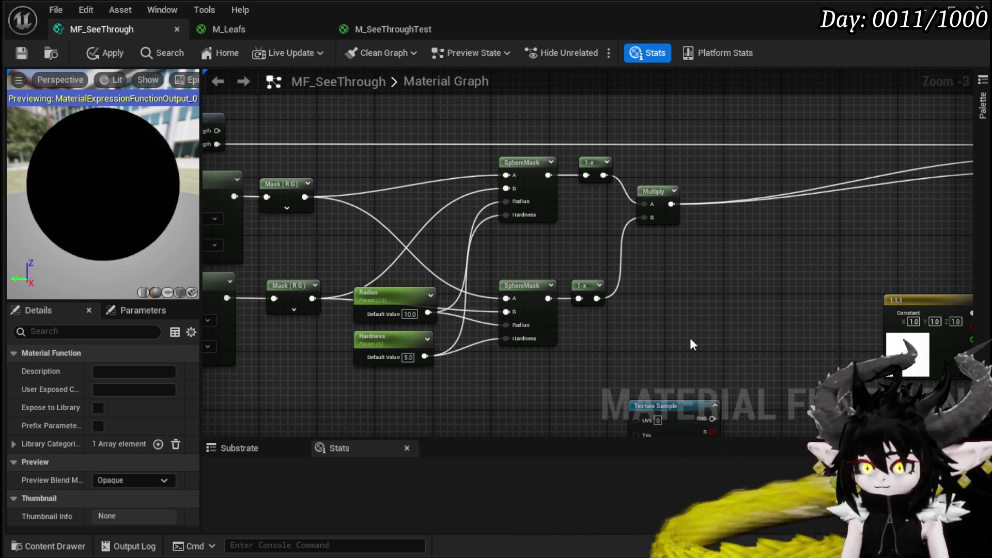
left_click(98, 50)
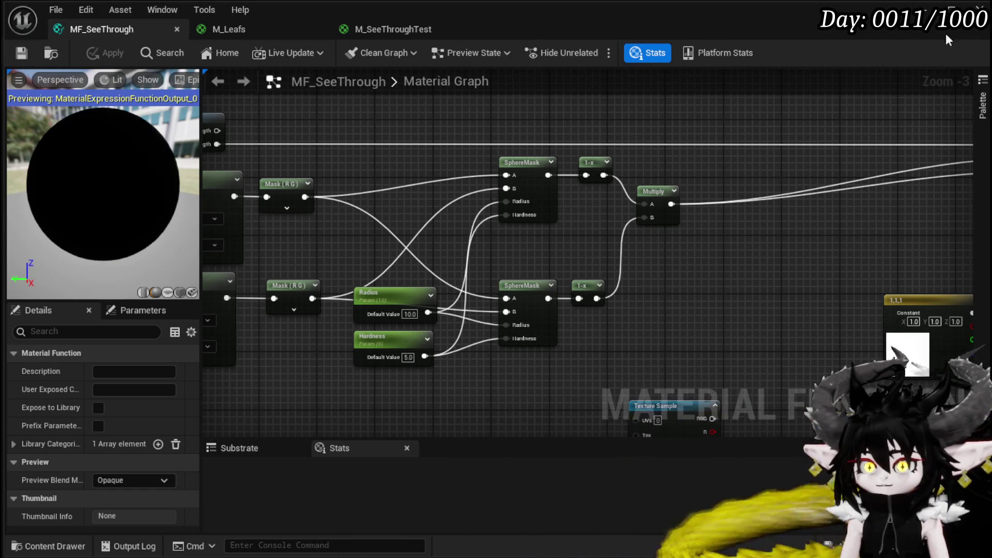
left_click(951, 8)
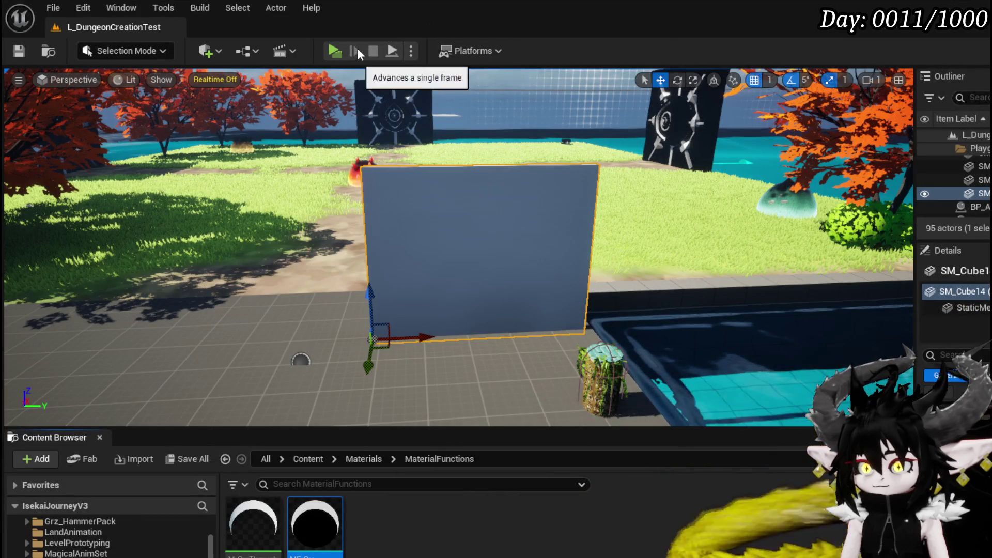
scroll(463, 170, "up", 5)
scroll(462, 170, "down", 2)
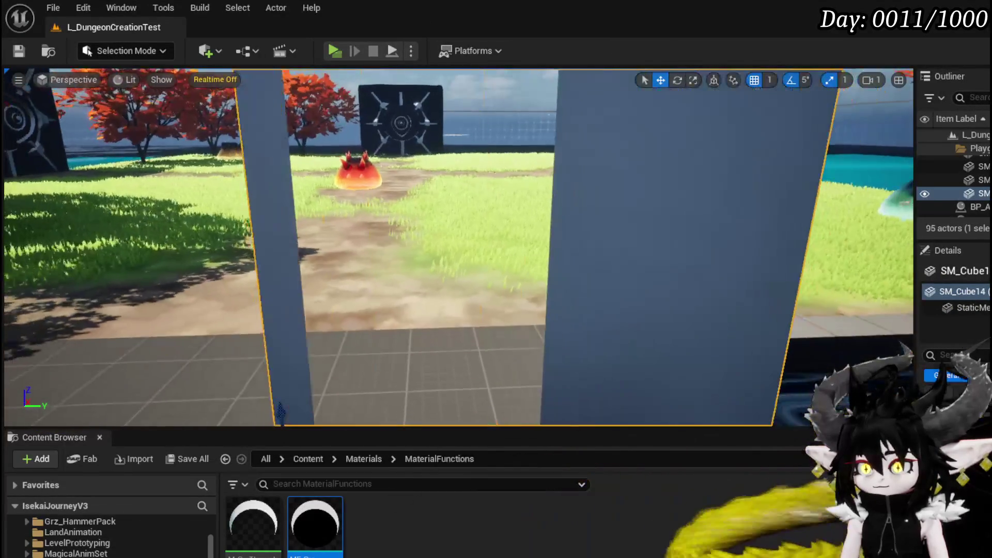
scroll(587, 287, "down", 3)
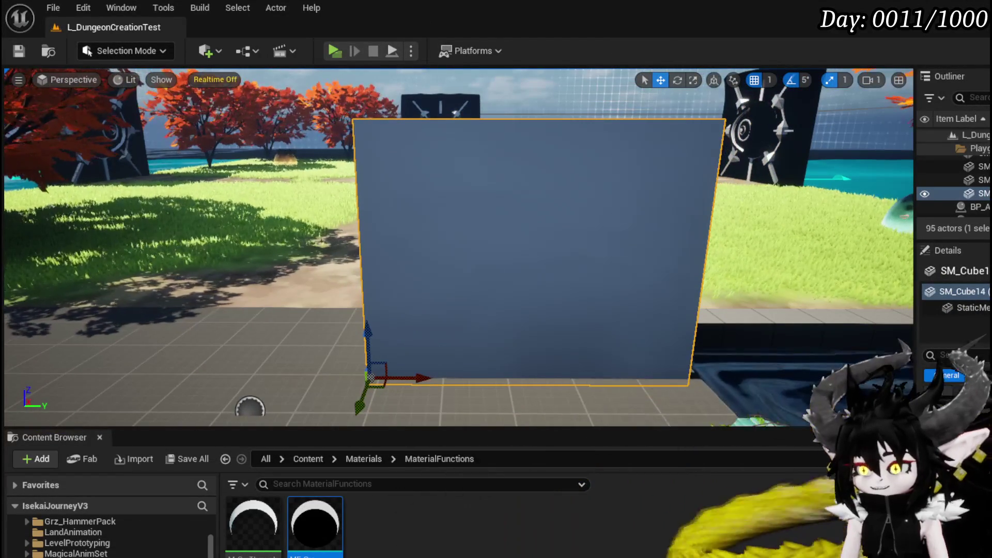
Set the Radius default back to 100
key("alt+Tab")
left_click(410, 315)
type("100")
key("Return")
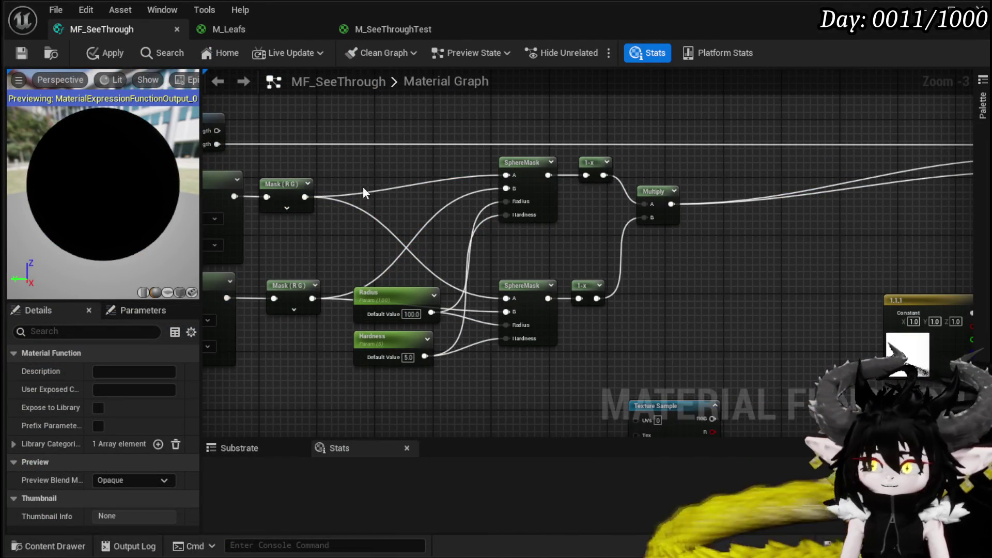
Apply Radius 100 and review the graph from position nodes through SphereMasks to Output Result
left_click(84, 51)
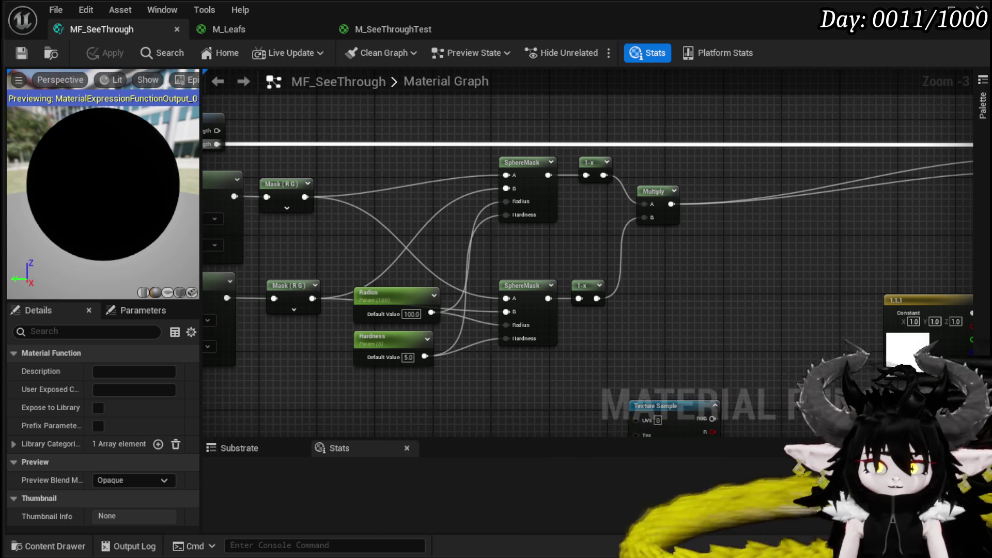
mouse_move(816, 342)
left_mouse_down()
mouse_move(418, 365)
mouse_move(491, 366)
left_mouse_up()
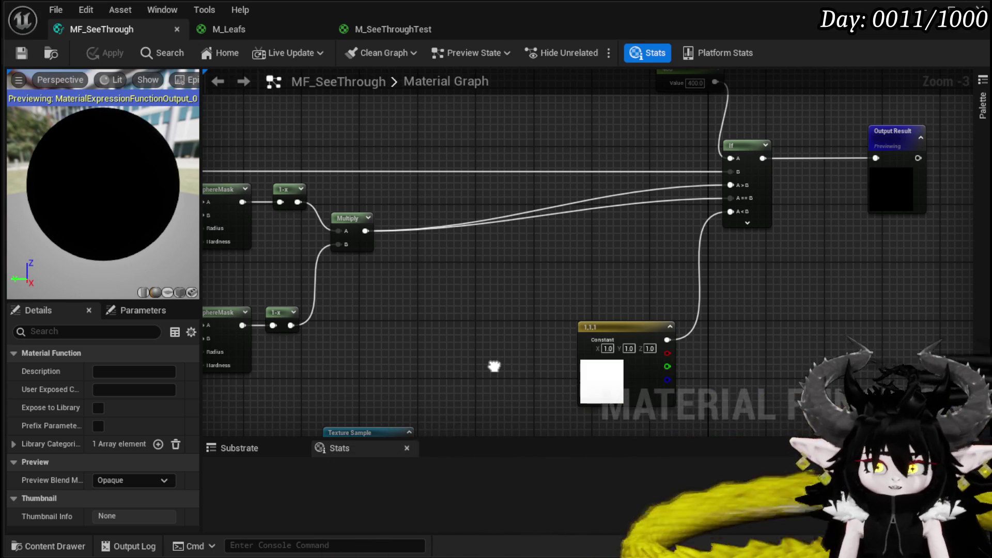
left_click_drag(494, 366, 911, 364)
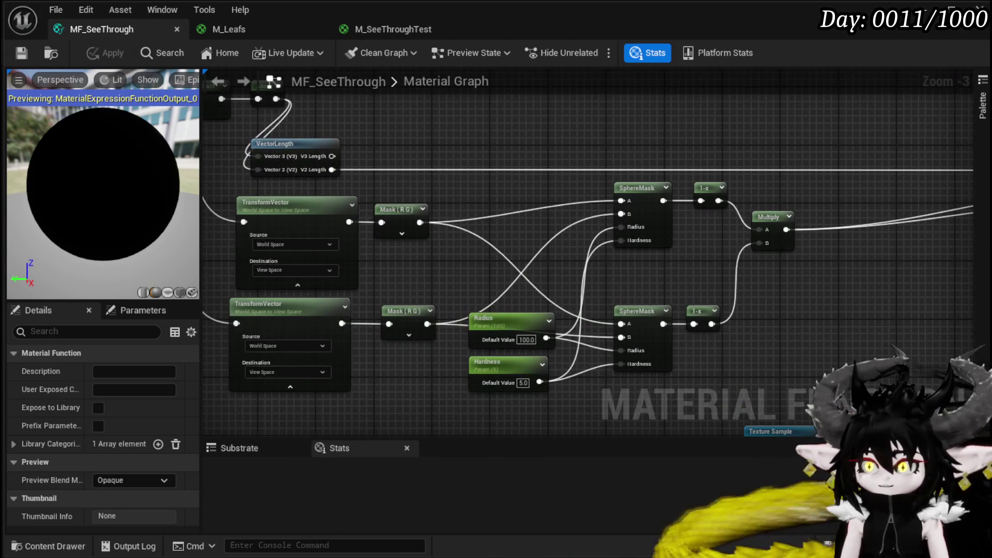
left_click_drag(404, 176, 579, 260)
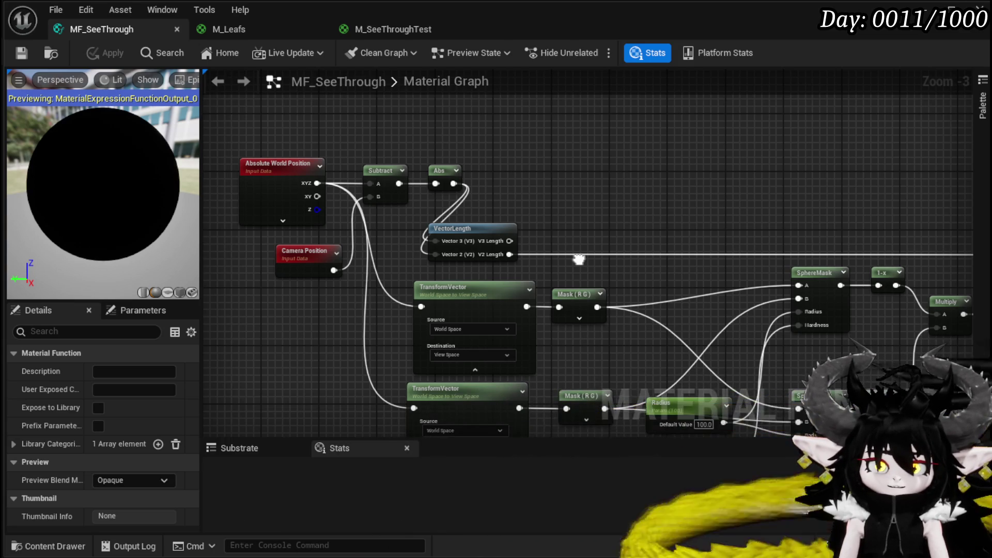
mouse_move(579, 259)
left_mouse_down()
mouse_move(356, 184)
mouse_move(503, 203)
left_mouse_up()
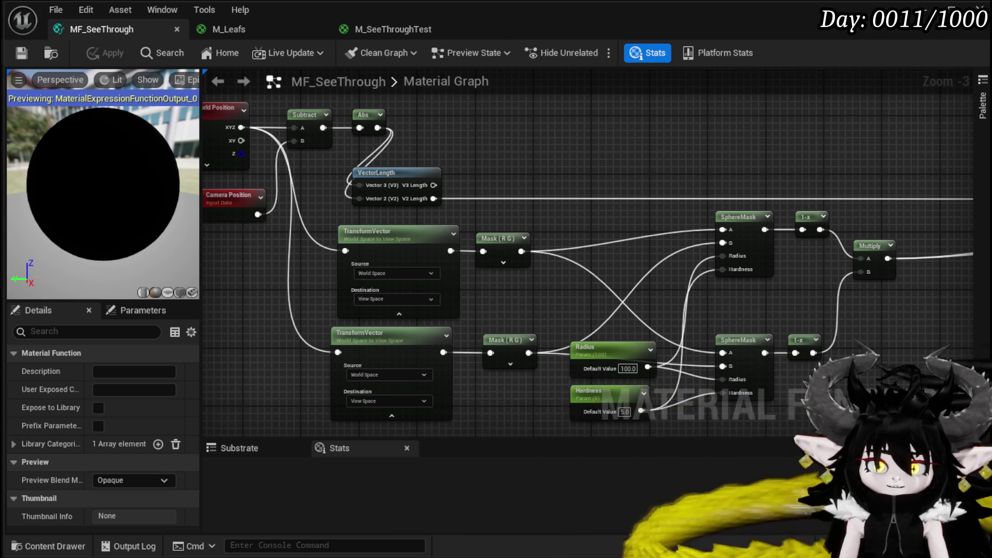
left_click_drag(563, 297, 379, 260)
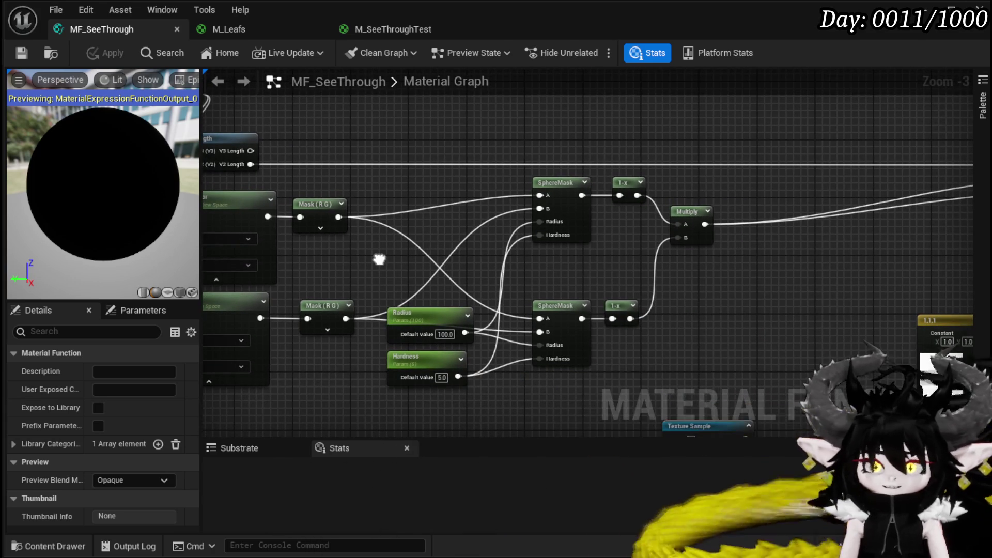
mouse_move(379, 260)
left_mouse_down()
mouse_move(290, 257)
mouse_move(465, 310)
mouse_move(321, 314)
mouse_move(319, 339)
left_mouse_up()
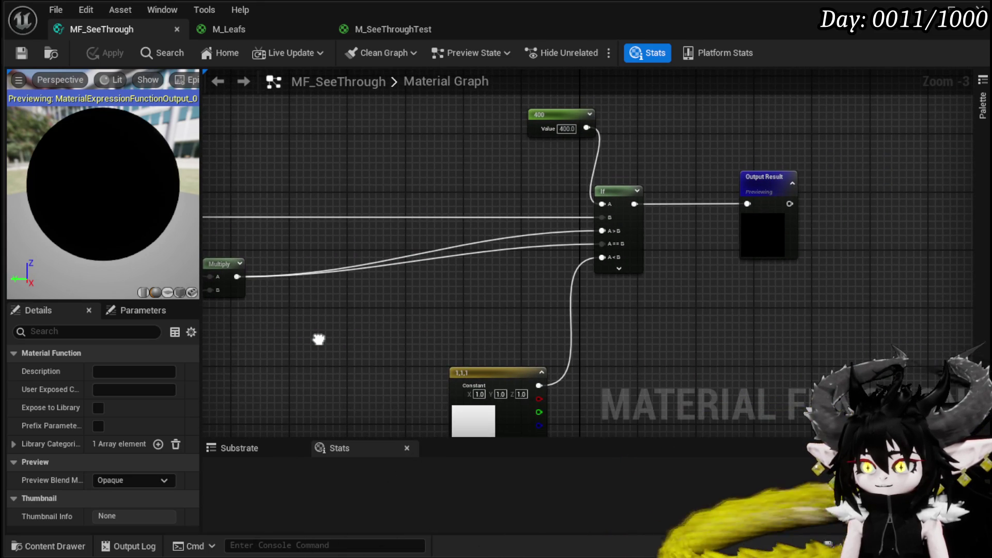
left_click_drag(319, 339, 373, 339)
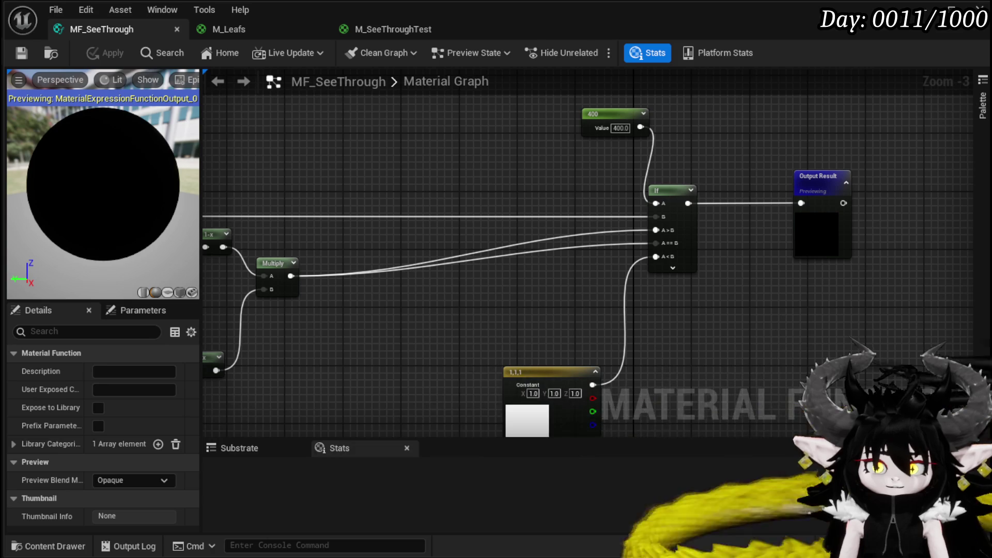
scroll(568, 364, "down", 3)
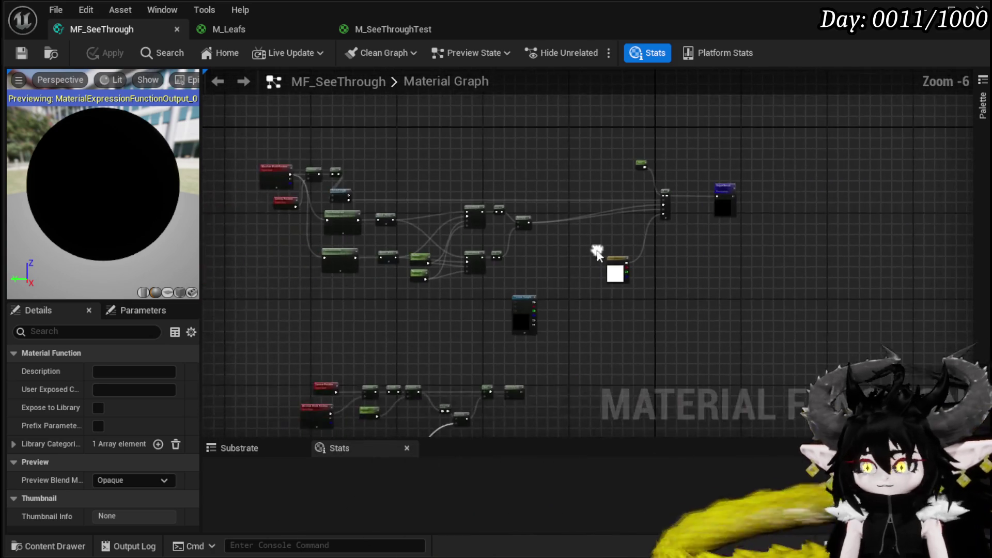
Connect the Multiply mask result to Output Result
scroll(538, 275, "up", 3)
scroll(445, 277, "down", 1)
mouse_move(377, 379)
left_mouse_down()
mouse_move(664, 78)
mouse_move(678, 105)
mouse_move(833, 108)
mouse_move(773, 107)
left_mouse_up()
mouse_move(727, 188)
left_mouse_down()
mouse_move(291, 386)
mouse_move(475, 264)
mouse_move(572, 255)
left_mouse_up()
Wire Camera Position into Subtract B and Absolute World Position XYZ into A, then apply
scroll(501, 222, "up", 3)
left_click_drag(381, 306, 409, 128)
left_click_drag(478, 132, 576, 230)
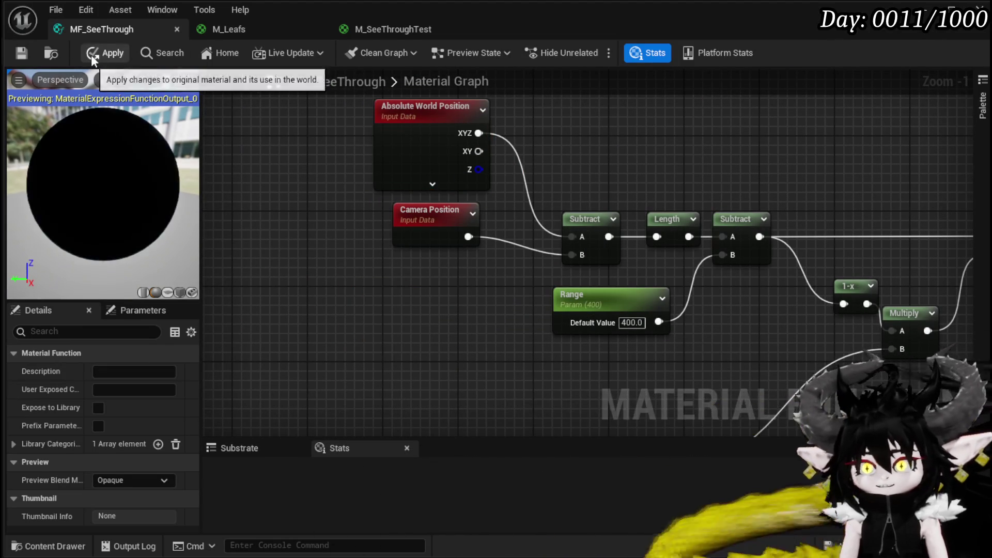
left_click(91, 54)
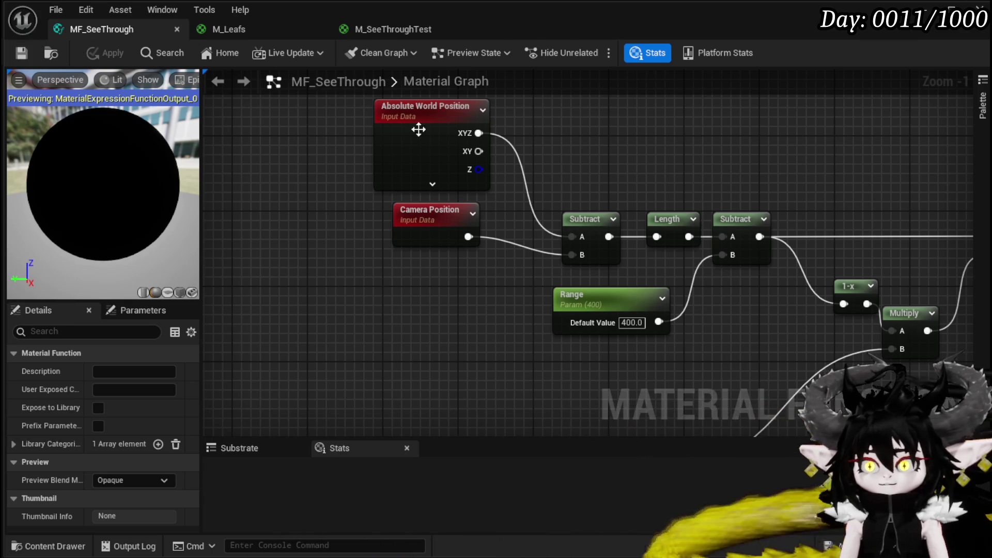
left_click(925, 11)
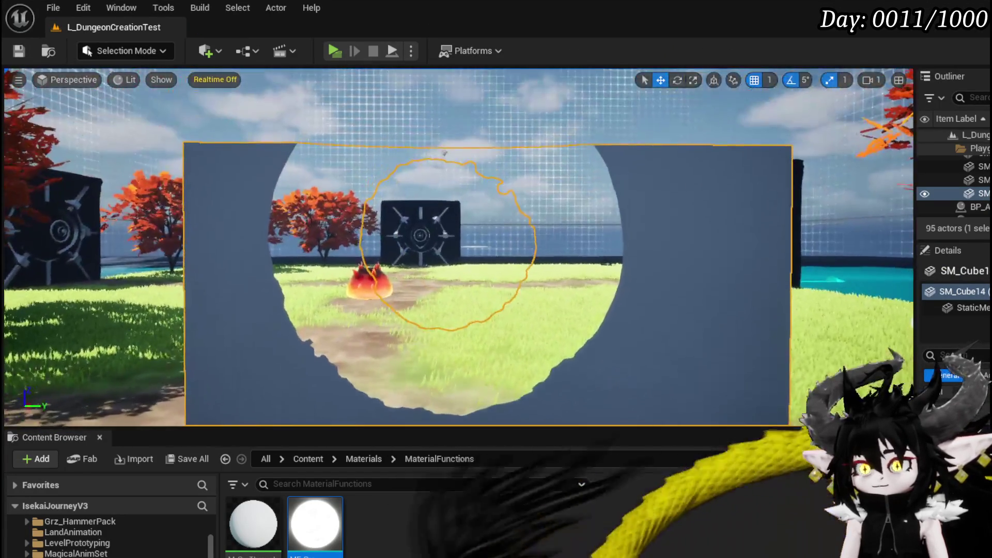
View the still-solid test wall edge-on, then return to MF_SeeThrough and select Camera Position
mouse_move(445, 153)
left_mouse_down()
mouse_move(257, 310)
mouse_move(452, 328)
mouse_move(574, 299)
mouse_move(434, 294)
mouse_move(468, 293)
mouse_move(490, 174)
left_mouse_up()
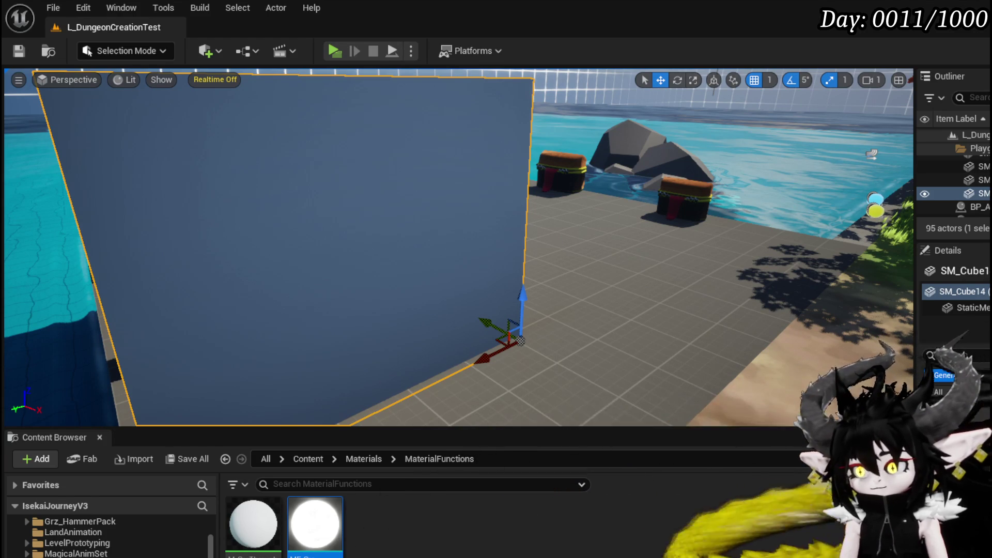
key("alt+Tab")
mouse_move(405, 253)
left_mouse_down()
mouse_move(339, 317)
mouse_move(267, 294)
left_mouse_up()
left_click(362, 318)
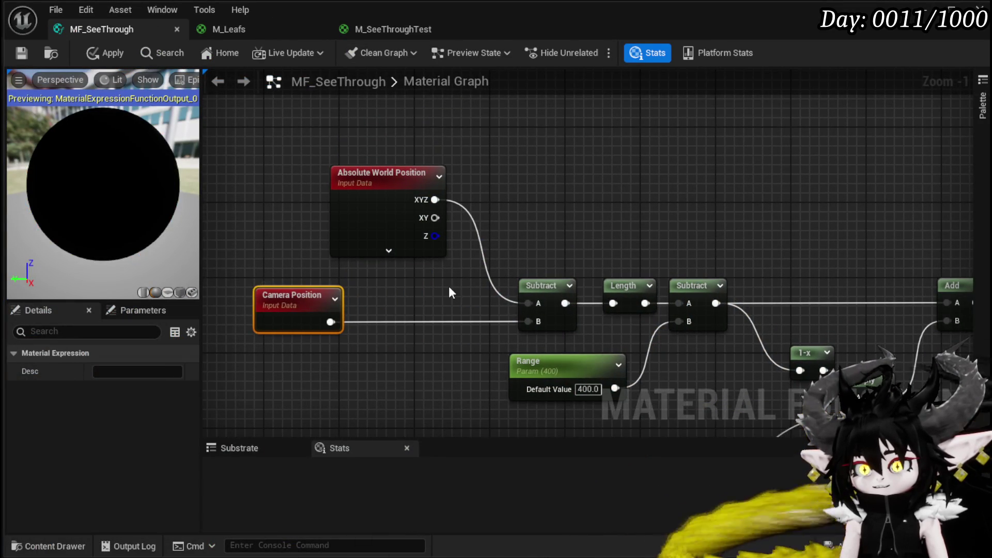
Move the Camera Position node further left, clear of the Add and Multiply nodes
left_click(449, 287)
left_click(291, 263)
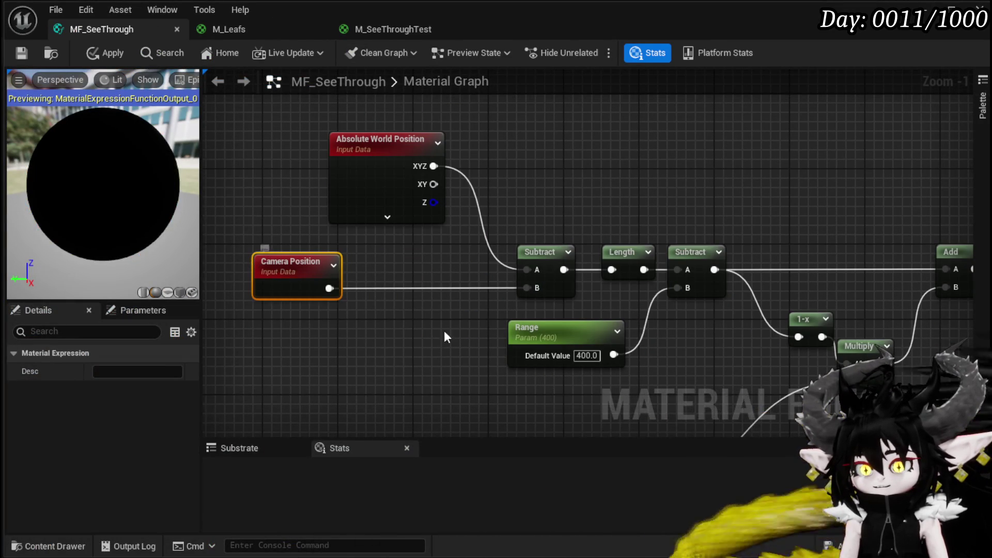
left_click(488, 340)
left_click_drag(481, 337, 370, 336)
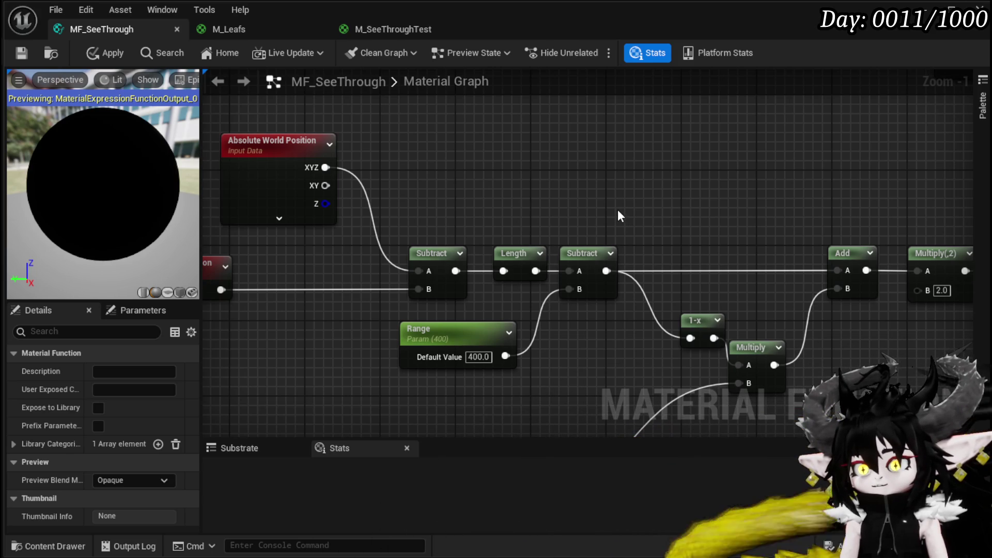
mouse_move(607, 213)
left_mouse_down()
mouse_move(603, 204)
mouse_move(617, 204)
left_mouse_up()
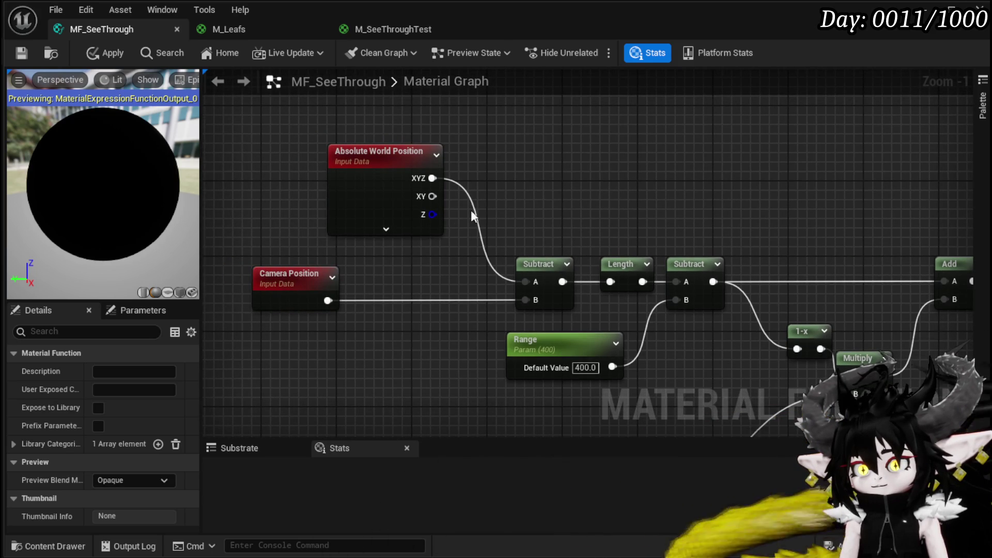
Keep Absolute World Position's Shader Offsets at 'Including Material Shader Offsets' and move the node left
left_click(401, 227)
left_click(505, 189)
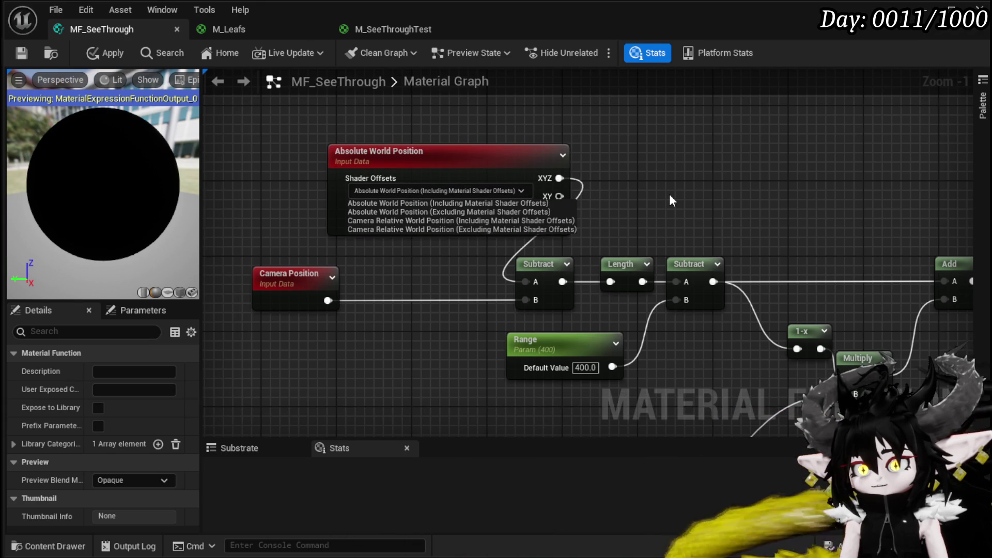
left_click(668, 194)
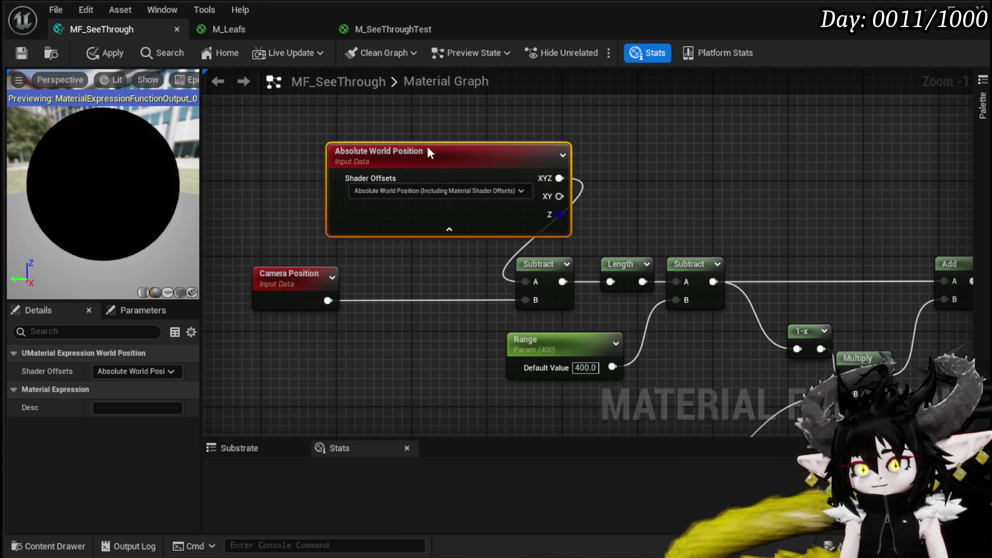
left_click_drag(454, 148, 304, 138)
left_click(653, 189)
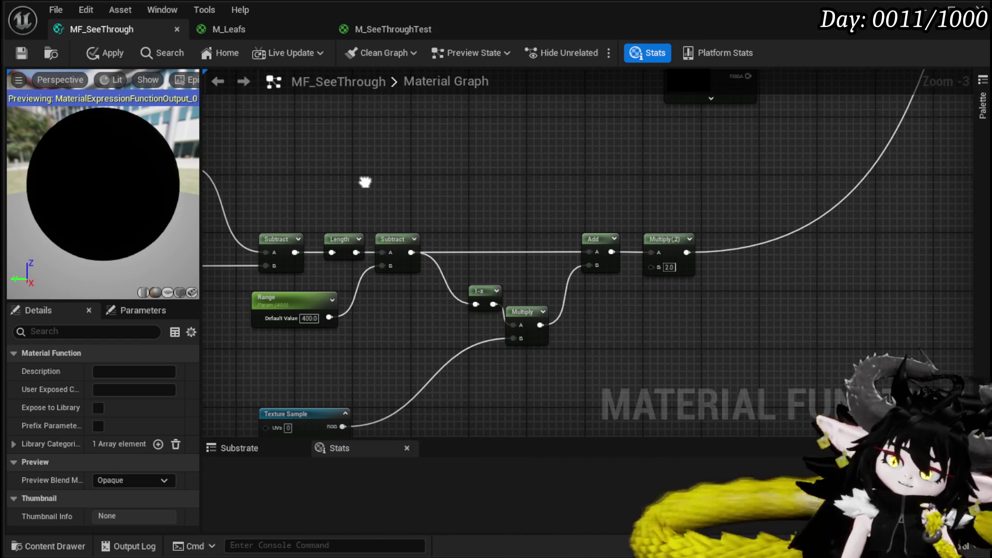
mouse_move(365, 182)
left_mouse_down()
mouse_move(465, 160)
mouse_move(445, 126)
mouse_move(450, 155)
left_mouse_up()
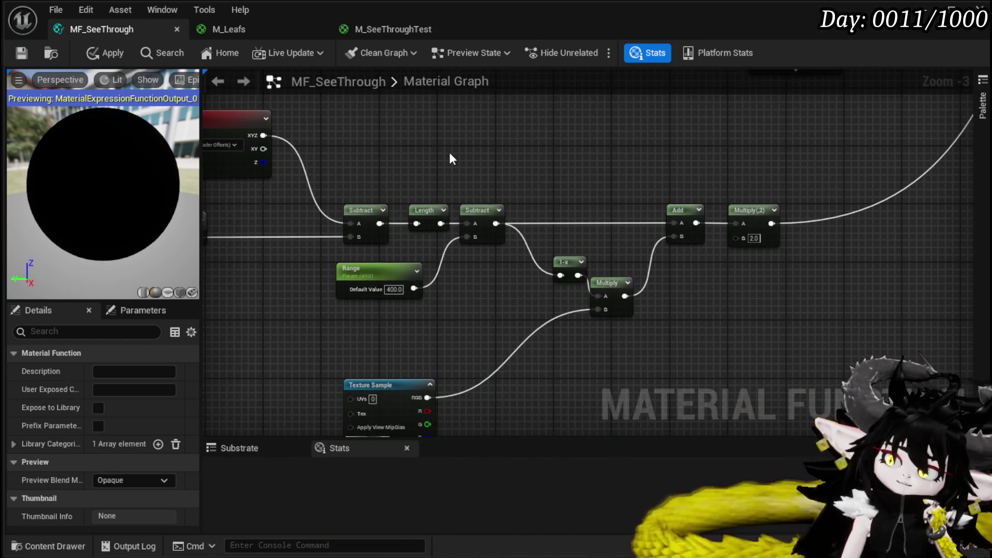
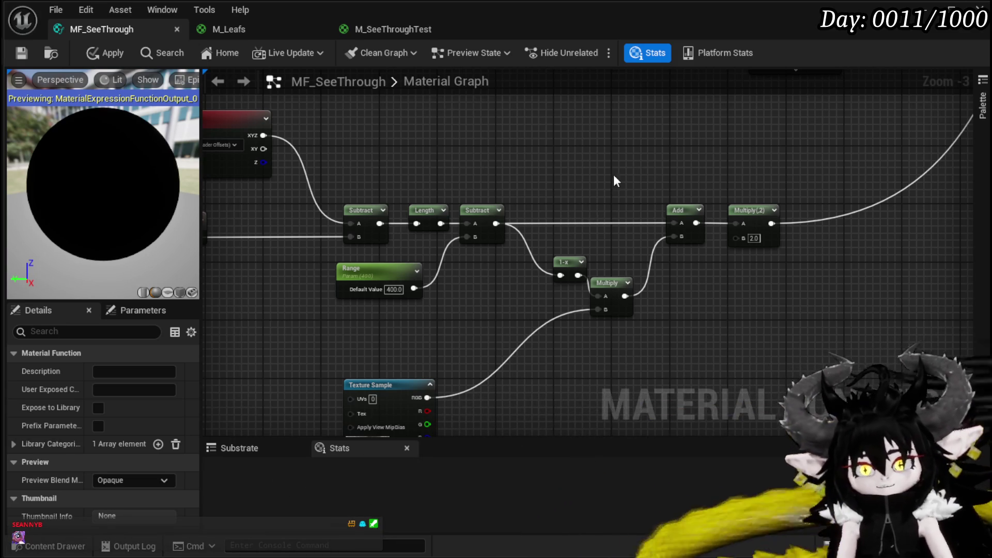
Apply the MF_SeeThrough edits and launch a Play-in-Editor session of the dungeon test level
left_click(111, 53)
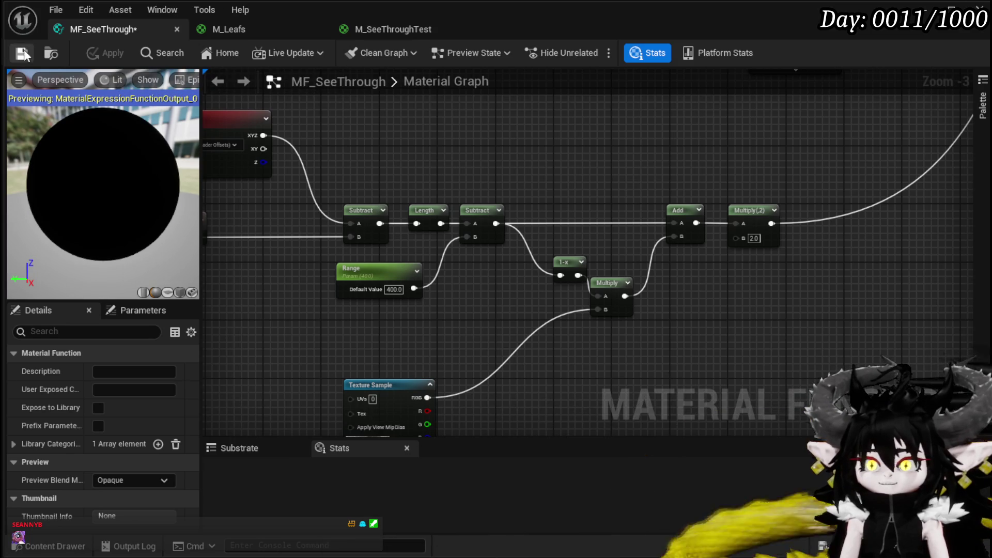
left_click(925, 18)
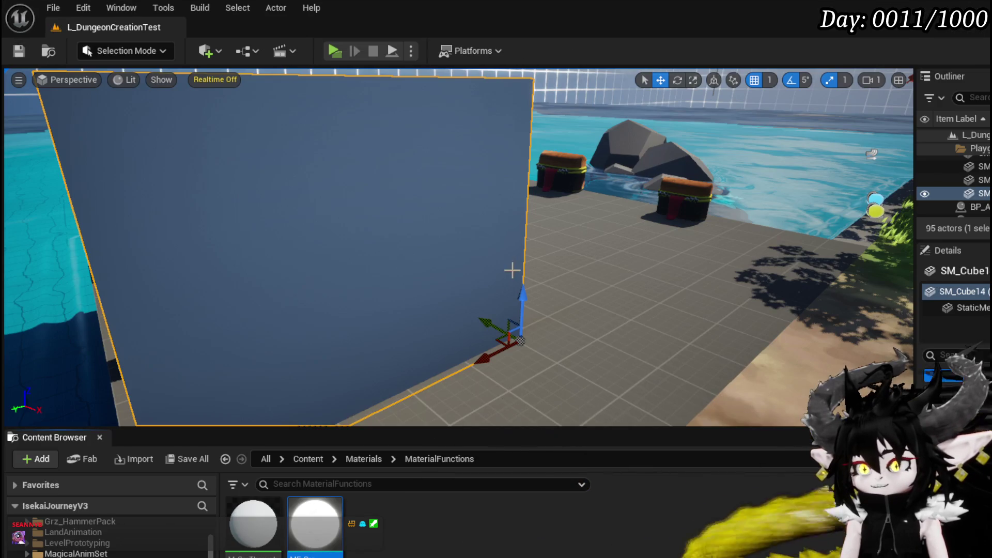
left_click(333, 51)
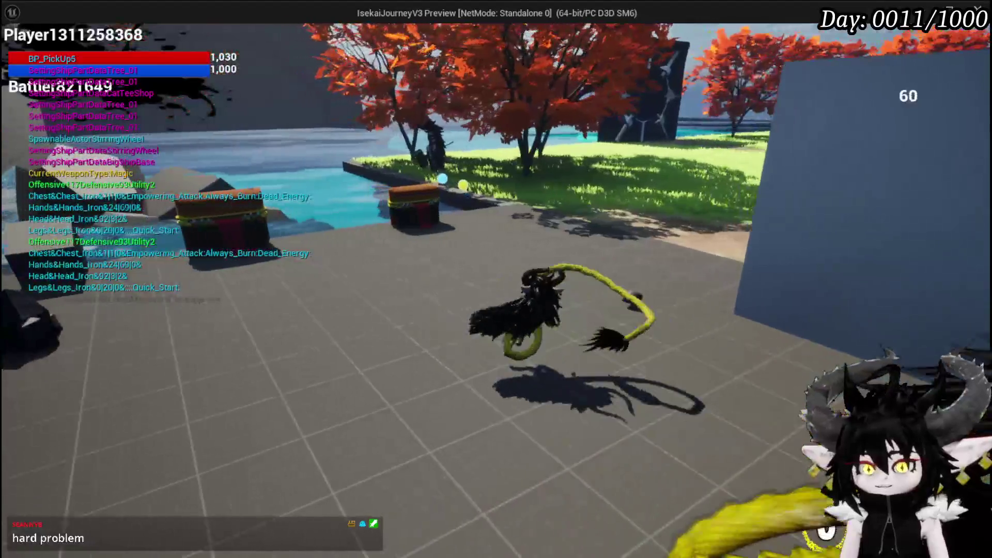
Walk the character past the wall, the chests and onto the grass to check the see-through hole, then stop play and save
key("w")
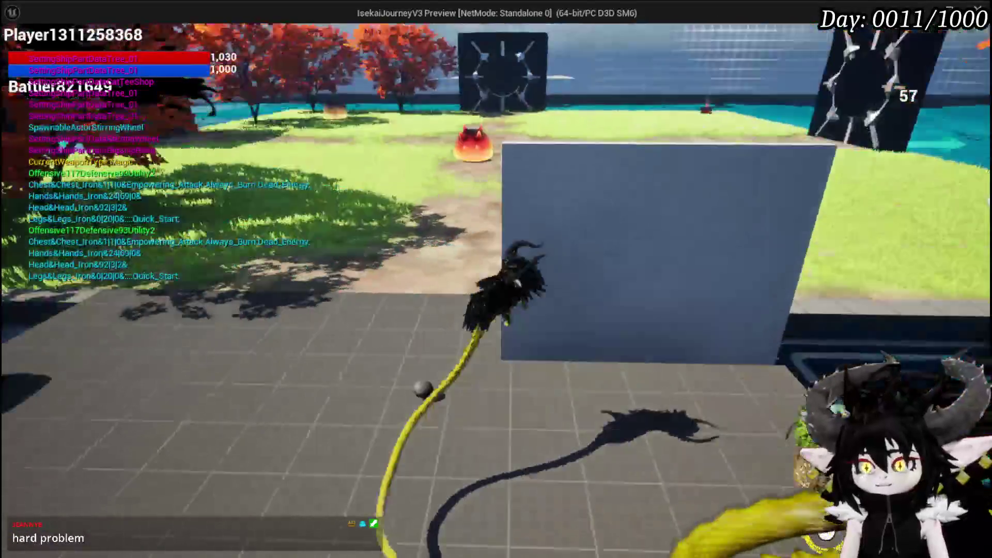
key("w")
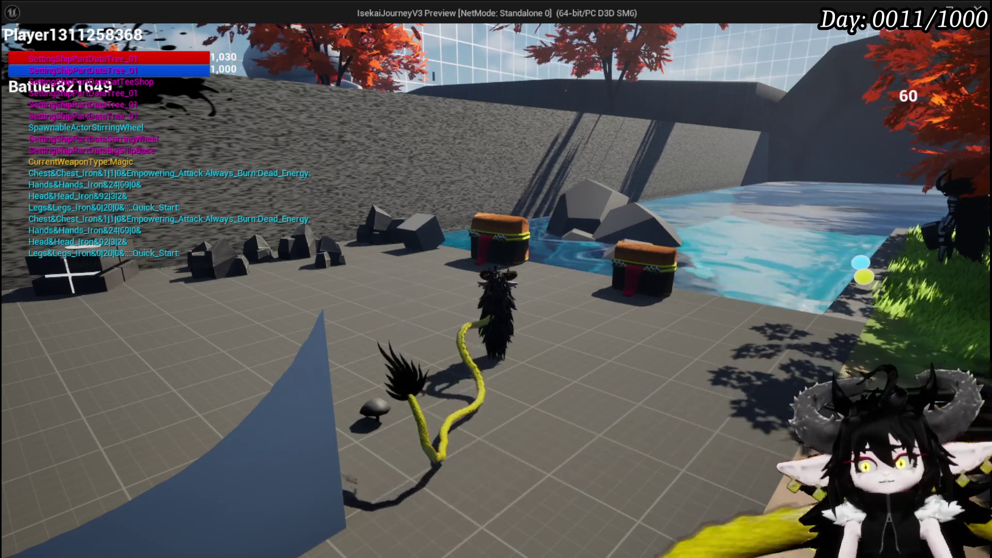
mouse_move(496, 279)
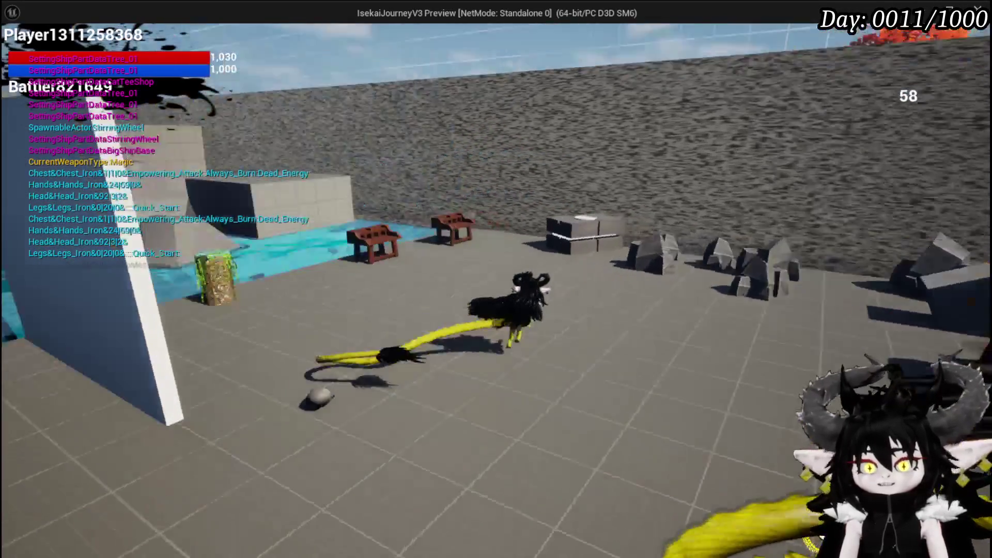
key("w")
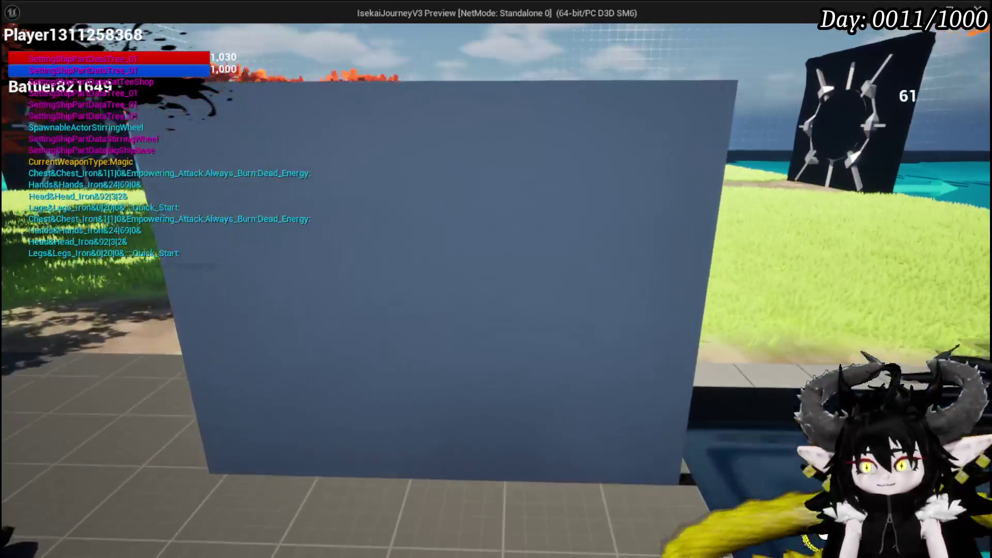
scroll(496, 279, "down", 3)
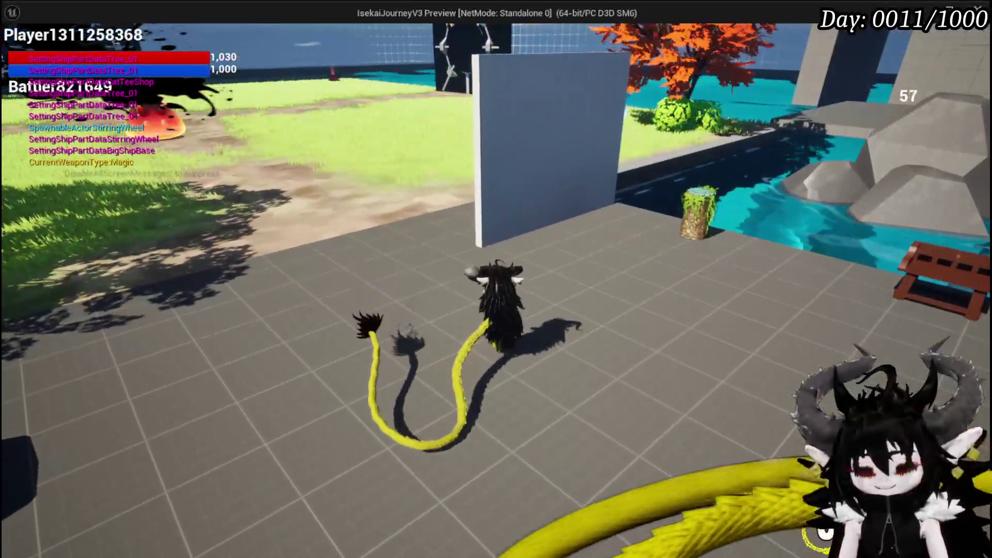
key("Escape")
left_click(16, 47)
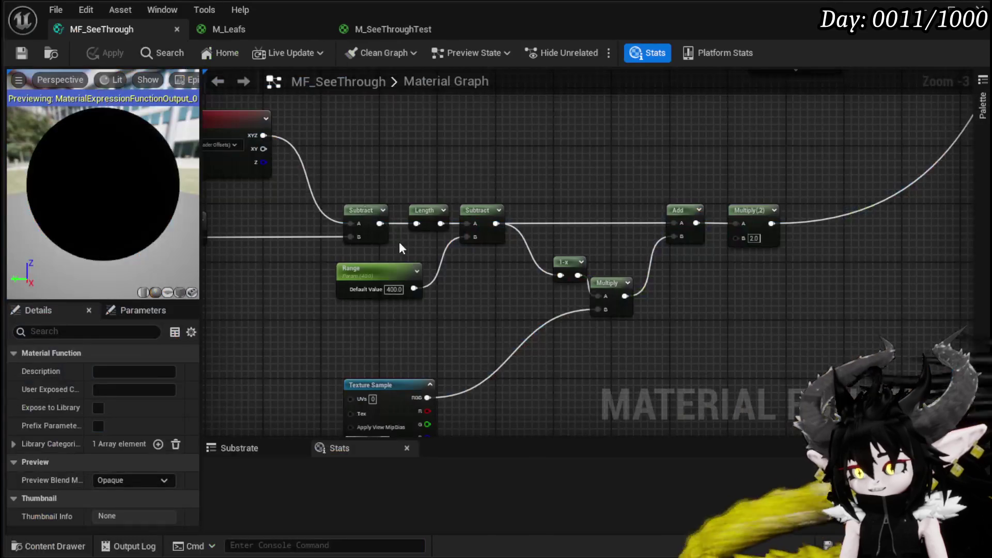
Bring the world and camera position nodes into view and save MF_SeeThrough
left_click_drag(528, 290, 636, 284)
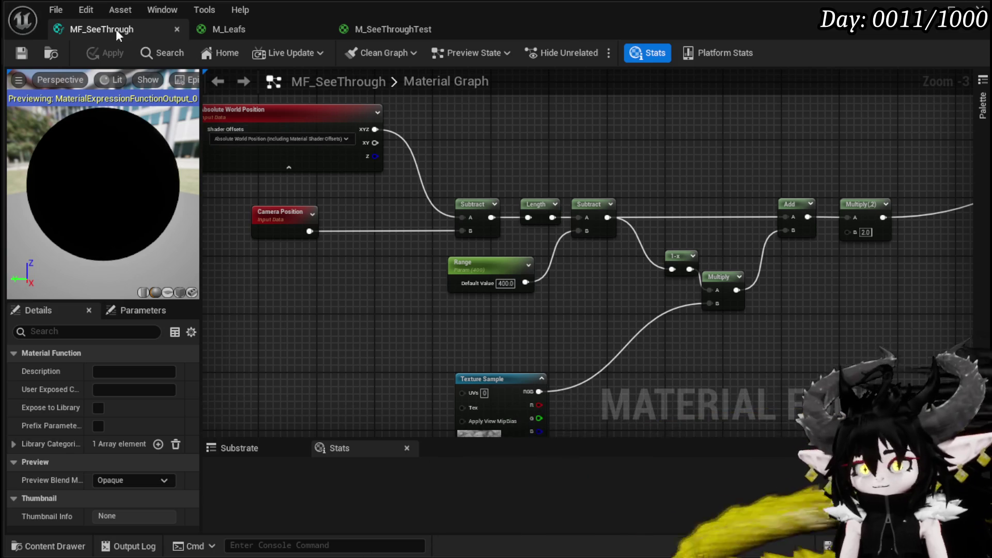
left_click(23, 54)
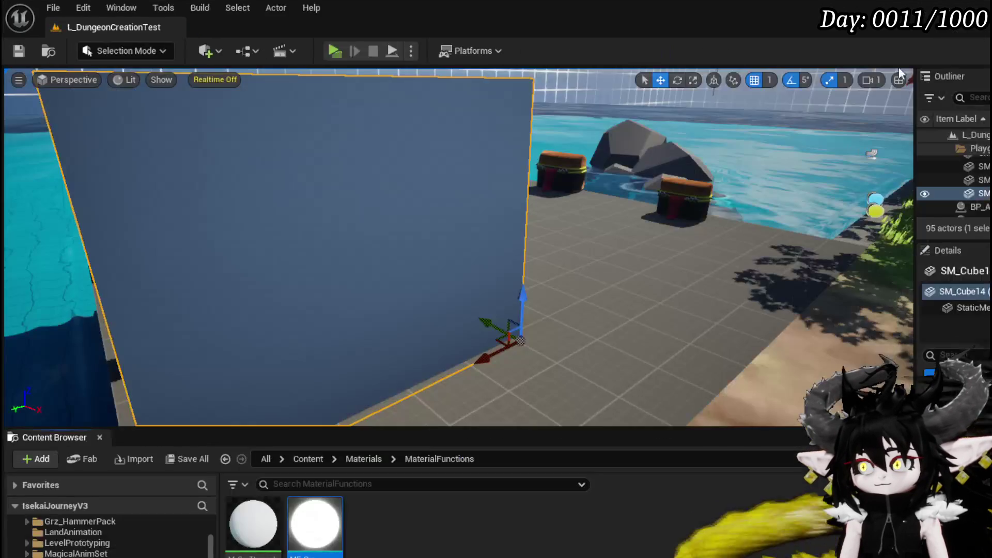
Create a Material Parameter Collection named MPC_PlayerLocation in MaterialFunctions, save it, and open it
left_click(979, 8)
right_click(376, 535)
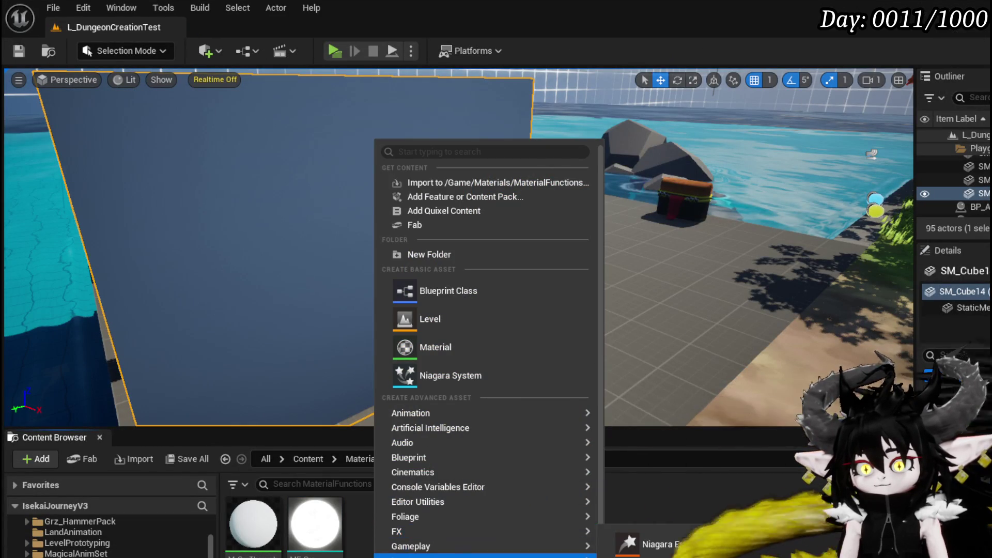
mouse_move(403, 556)
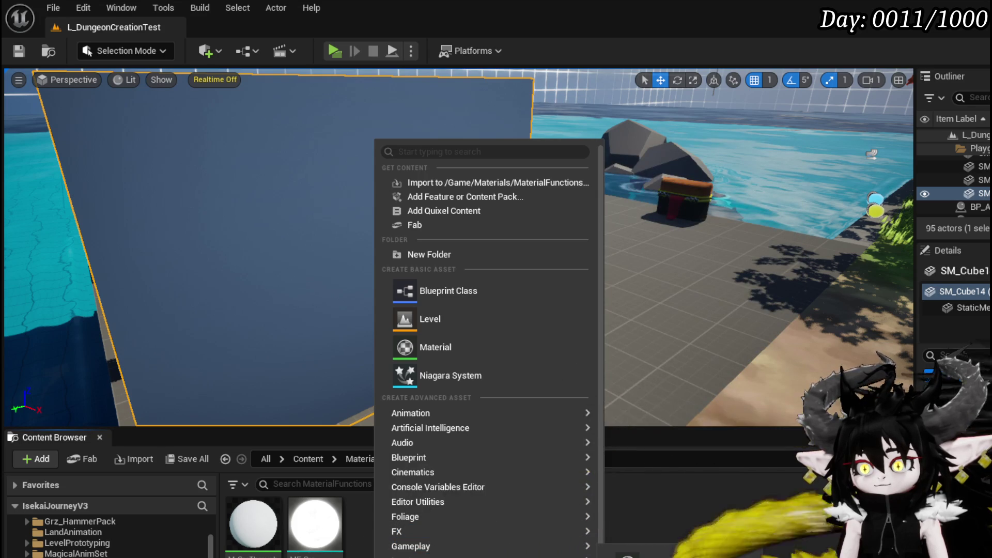
key("Escape")
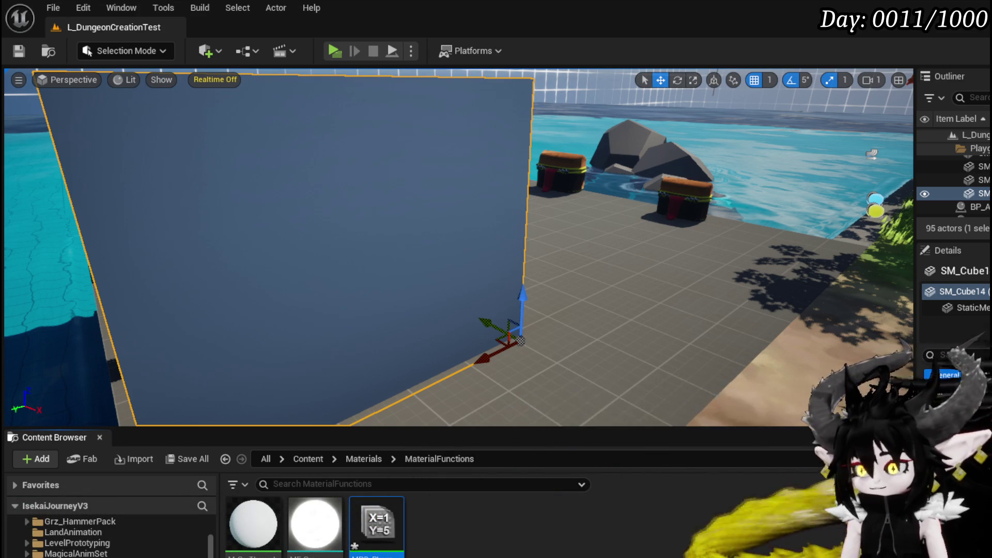
key("ctrl+shift+s")
left_click(735, 511)
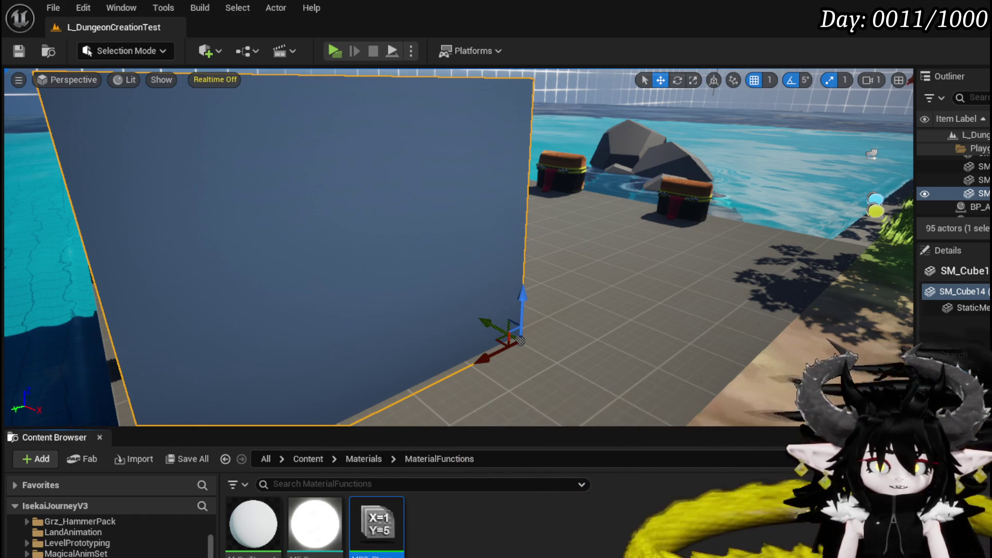
double_click(376, 543)
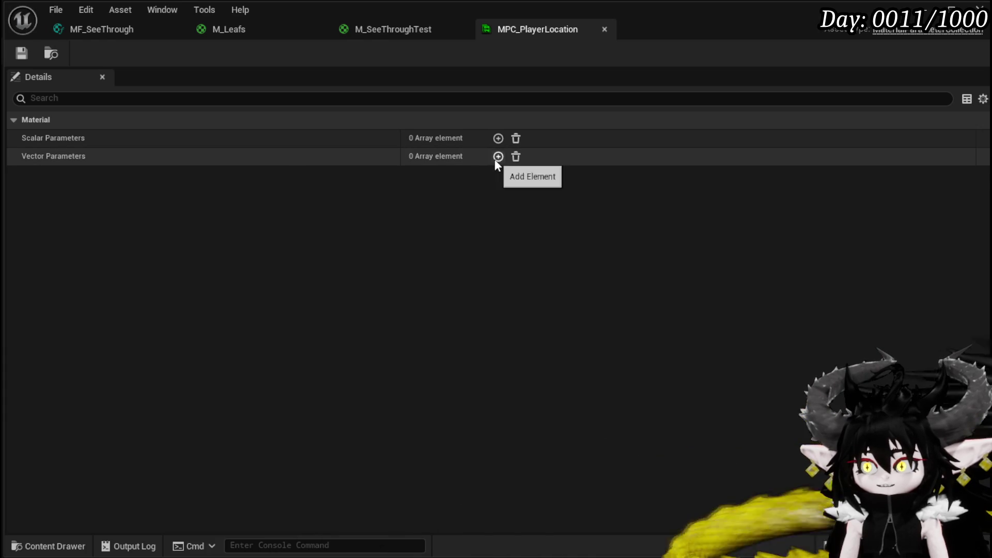
Add a vector parameter to MPC_PlayerLocation and expand its settings
left_click(499, 156)
left_click(25, 175)
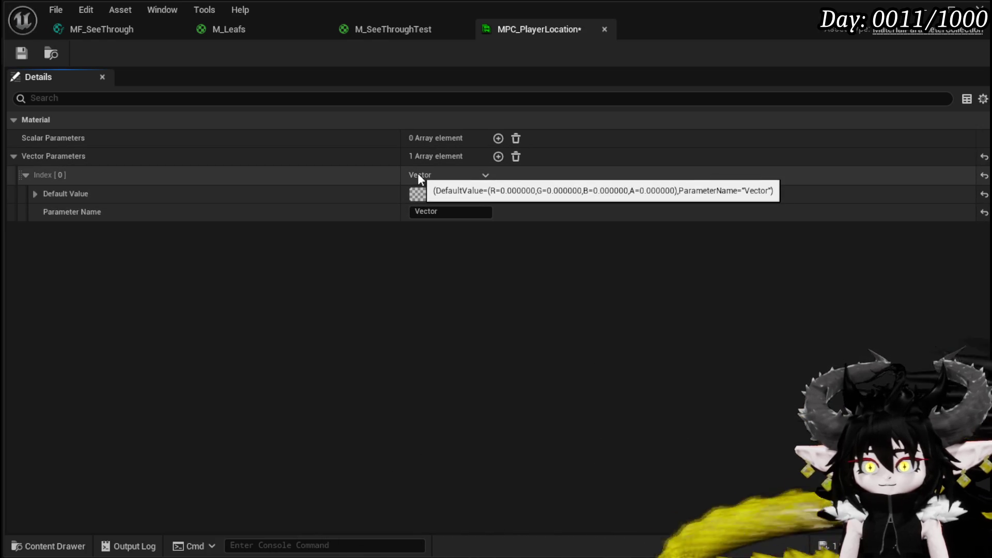
right_click(418, 175)
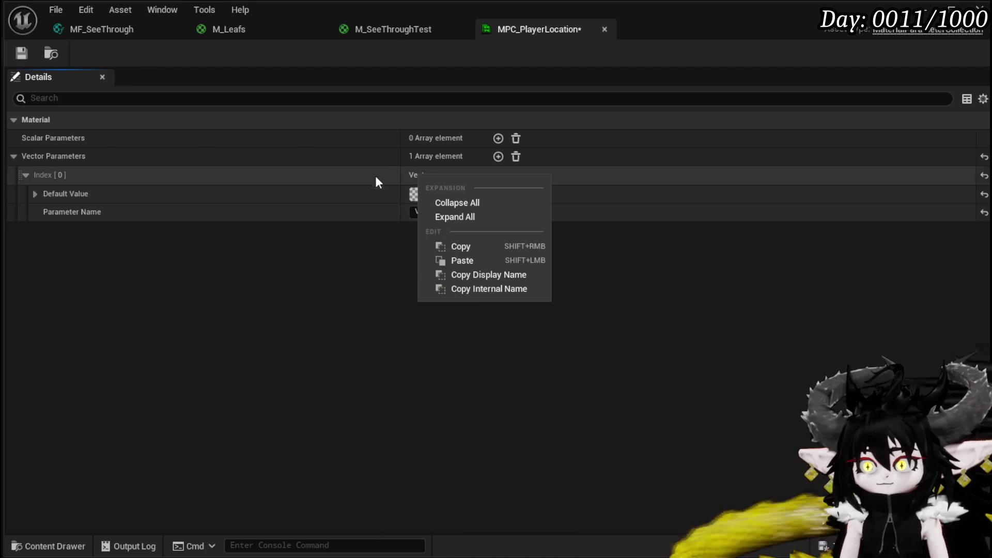
left_click(310, 177)
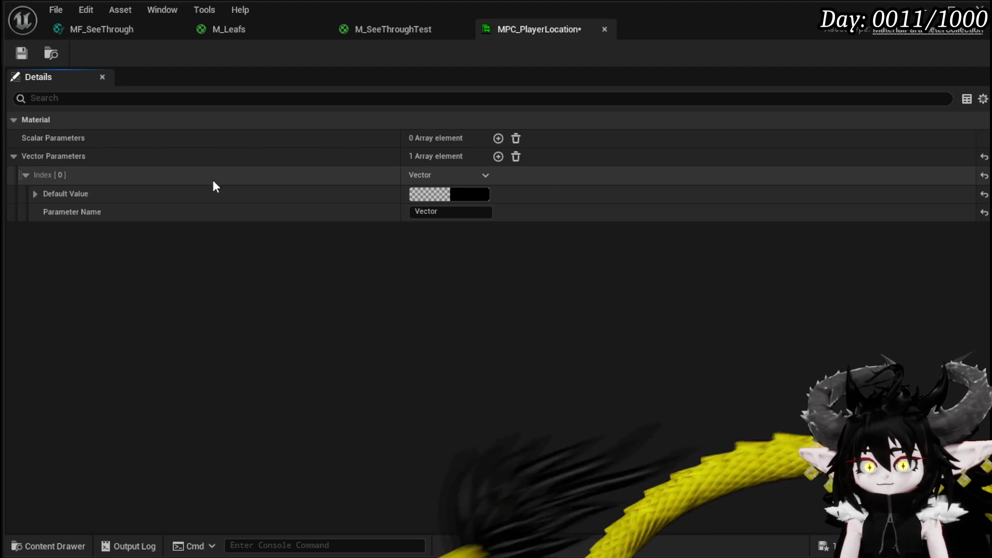
left_click(486, 176)
left_click(490, 173)
right_click(408, 175)
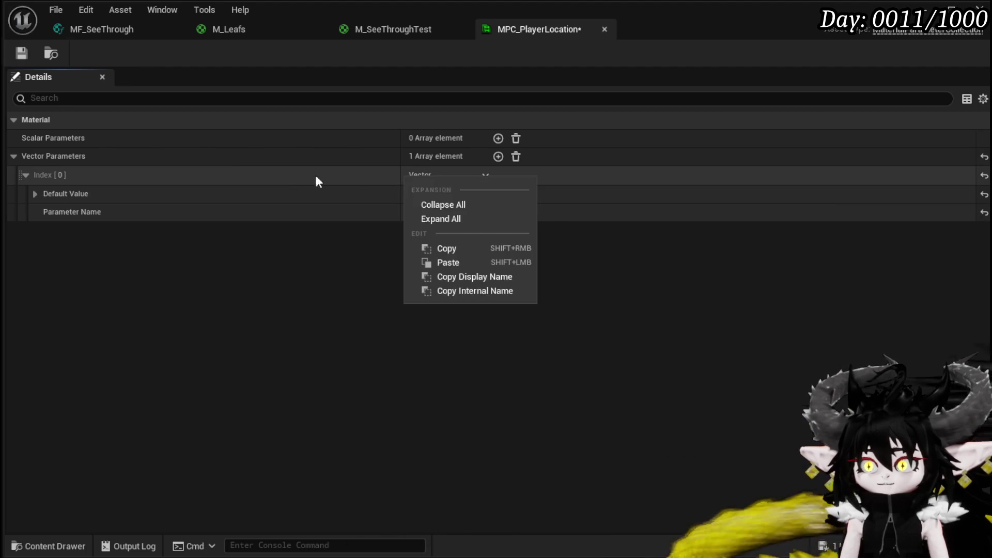
left_click(341, 176)
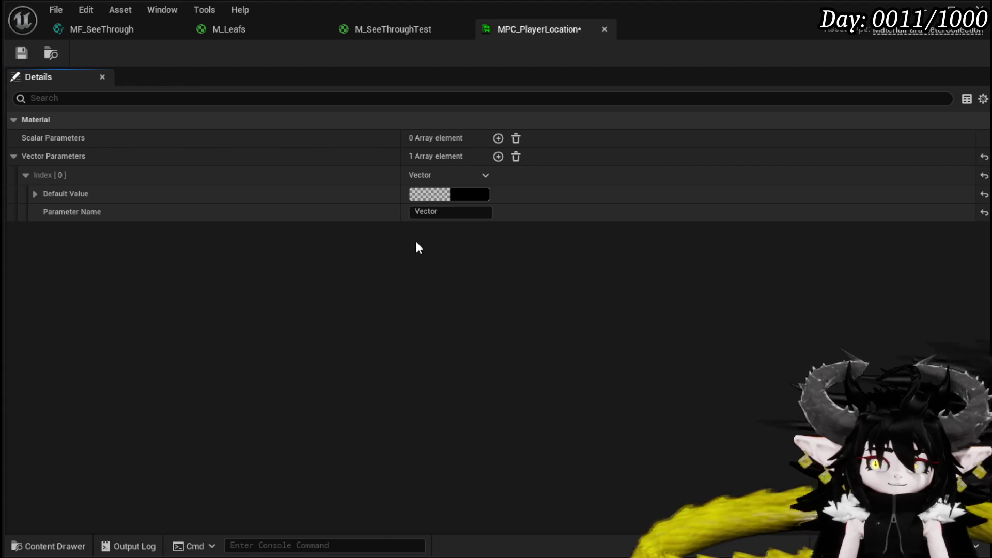
Name the vector parameter PlayerLocation, save the collection, and close its editor
left_click(457, 210)
type("PlayerL")
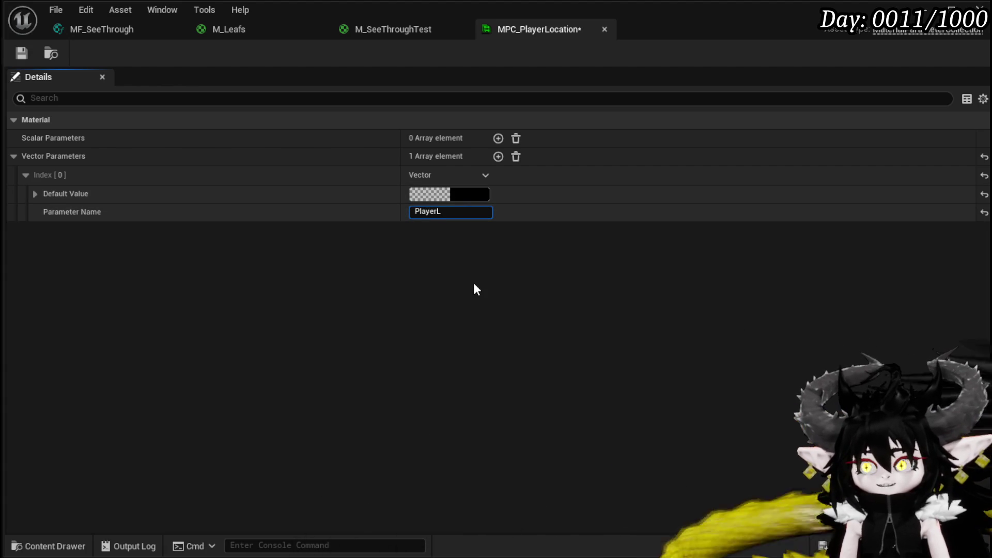
type("ocation")
key("Return")
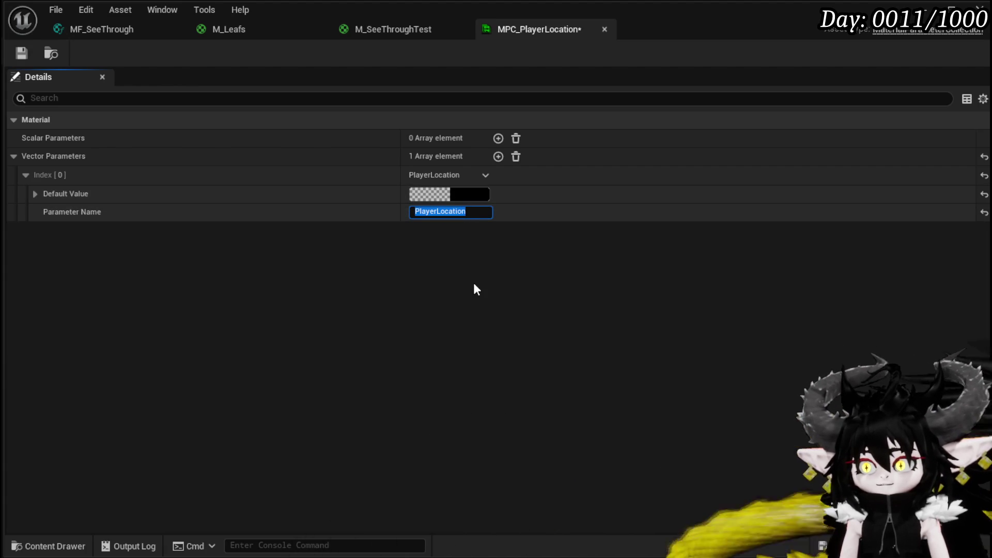
left_click(21, 53)
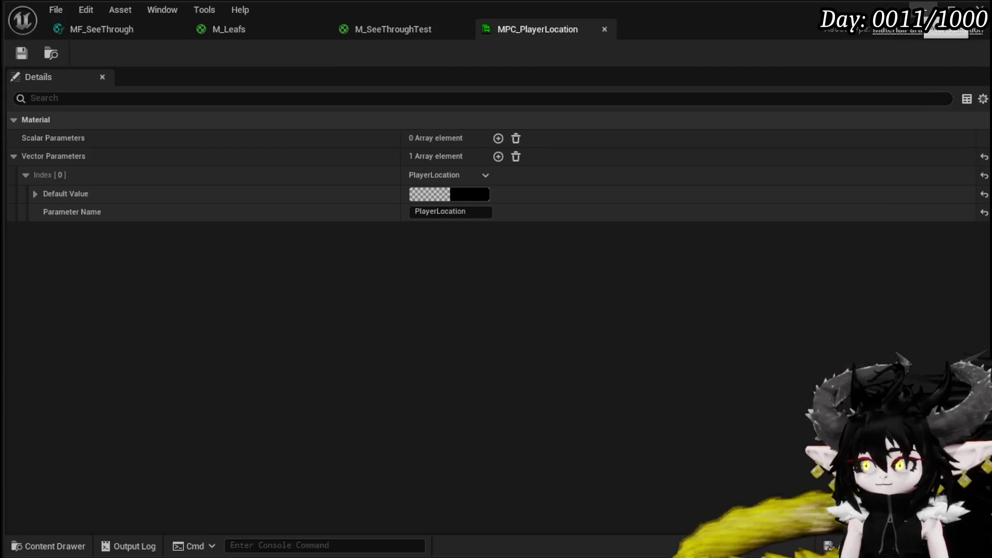
left_click(979, 8)
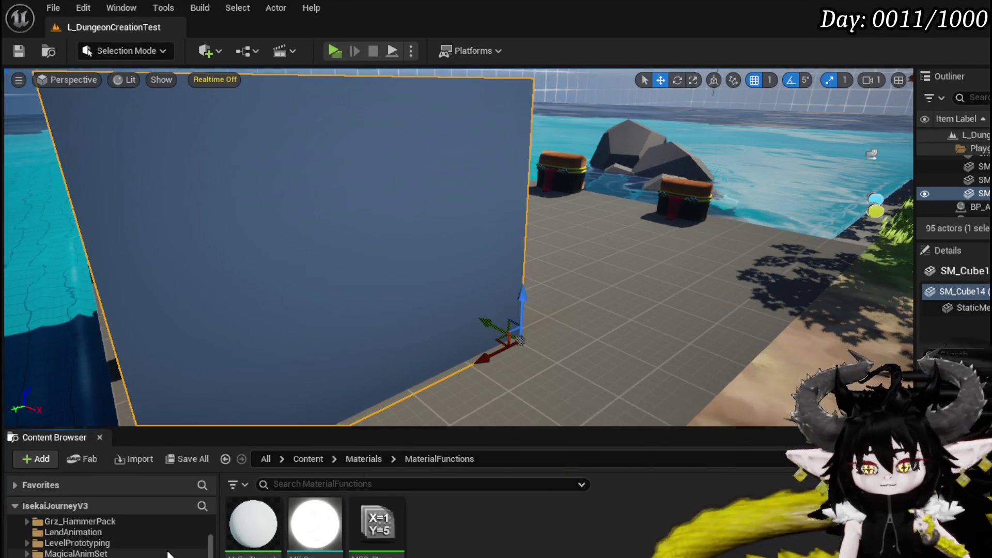
Open BPC_MC_Exploration from Systems/BPC and arrange the LocationTracker's Set Timer by Function Name node
scroll(108, 538, "down", 10)
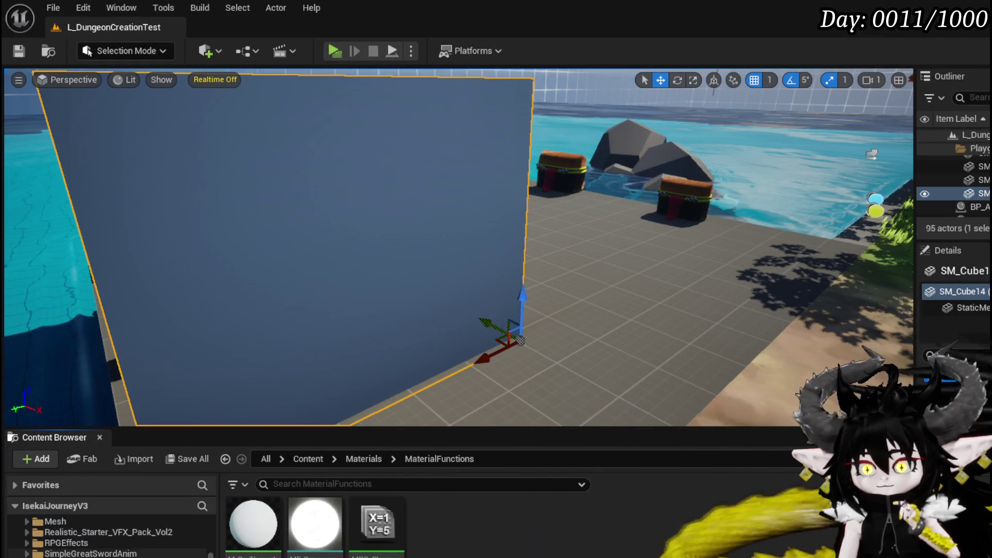
left_click(62, 543)
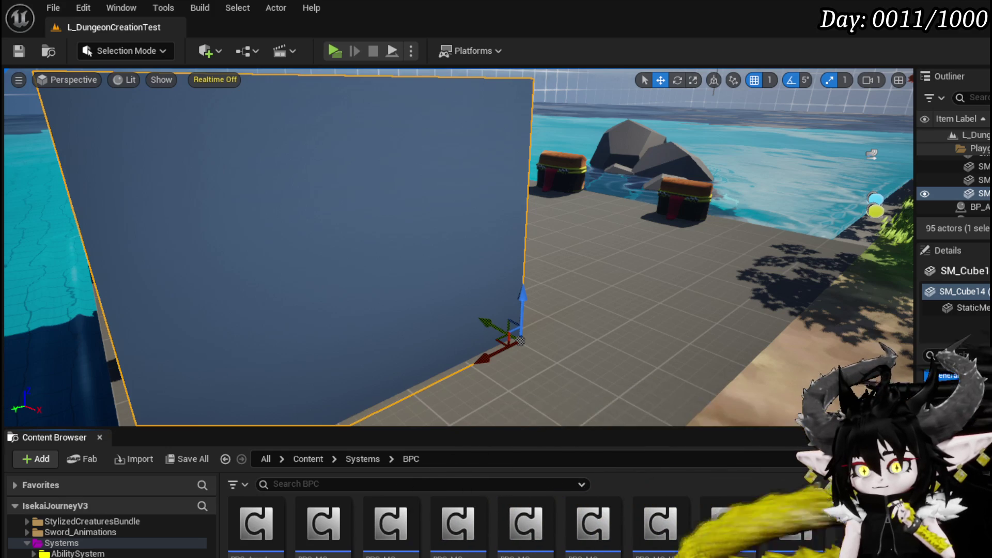
scroll(465, 527, "down", 1)
double_click(595, 524)
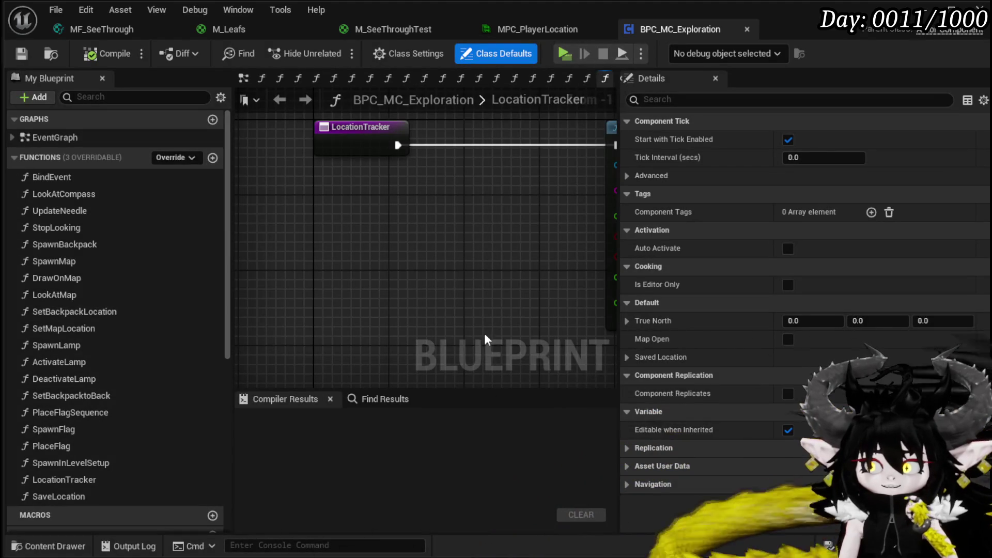
left_click_drag(486, 343, 295, 311)
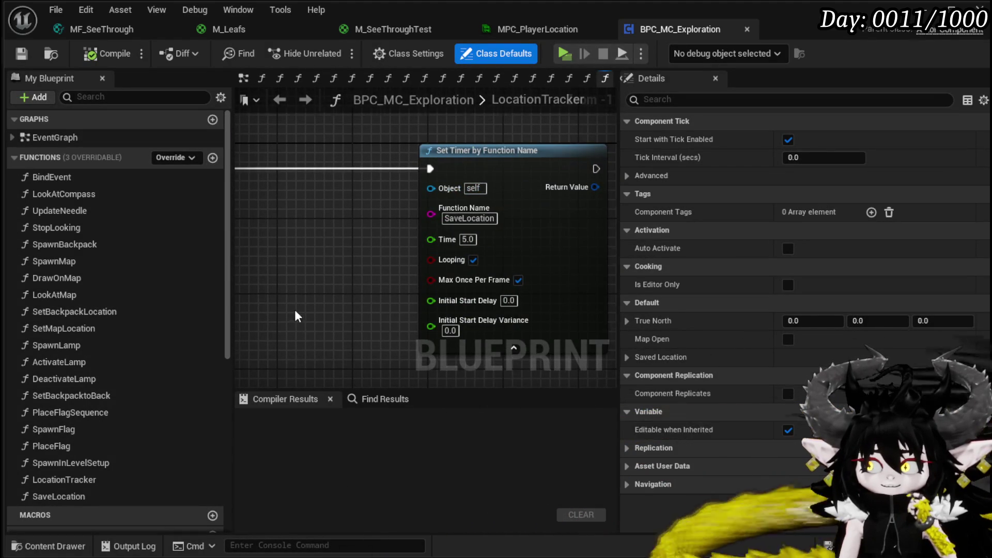
scroll(331, 304, "down", 2)
left_click_drag(363, 298, 527, 138)
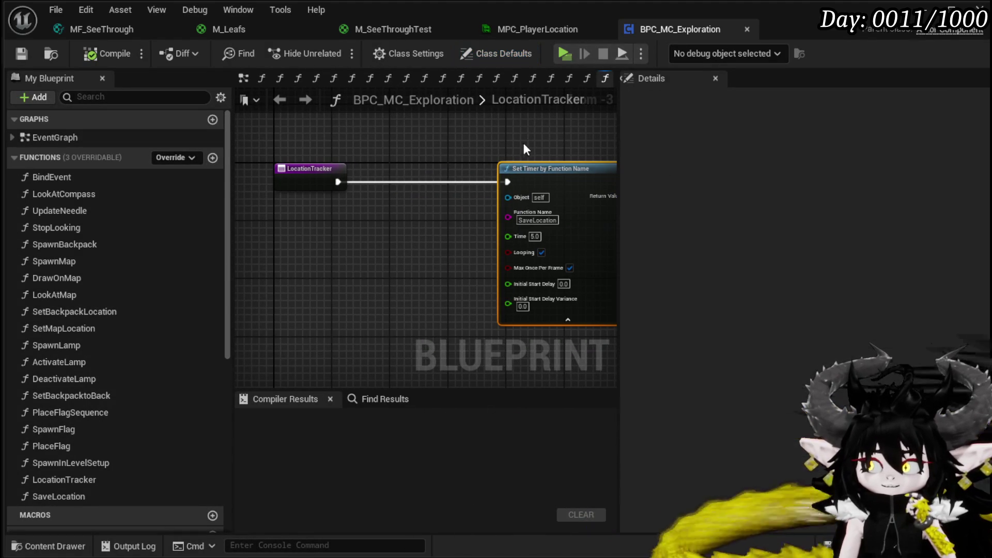
mouse_move(540, 172)
left_mouse_down()
mouse_move(408, 170)
mouse_move(388, 152)
mouse_move(351, 146)
left_mouse_up()
left_click(399, 155)
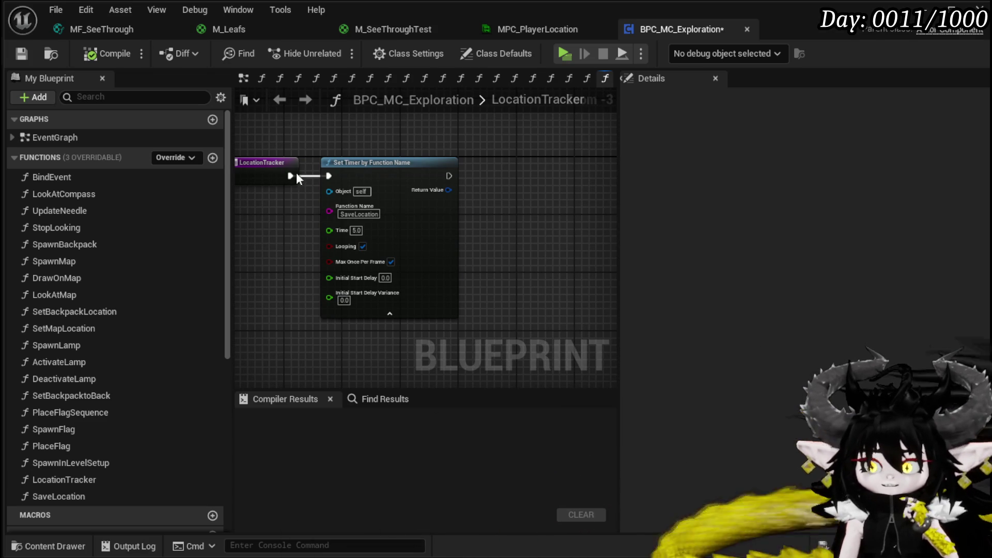
scroll(181, 314, "down", 8)
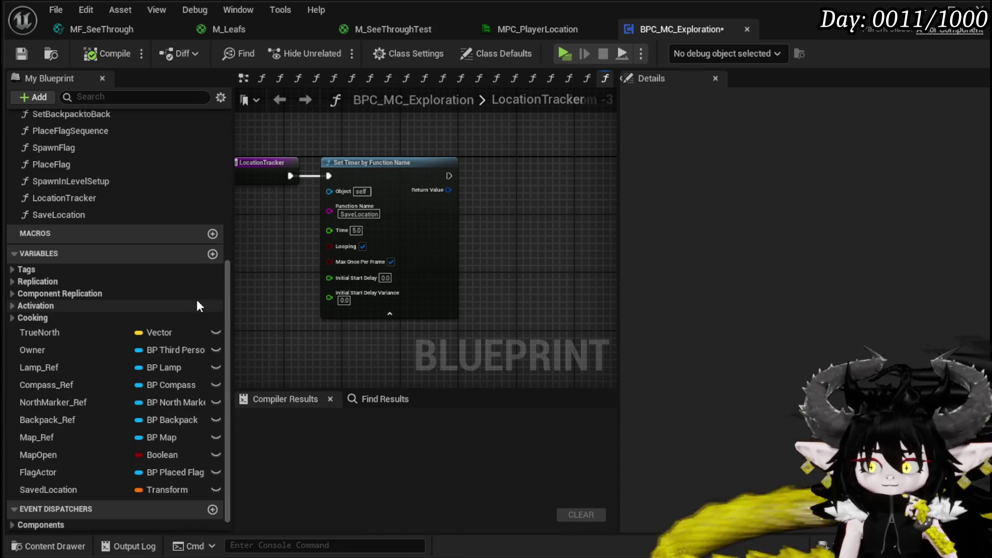
scroll(312, 212, "up", 3)
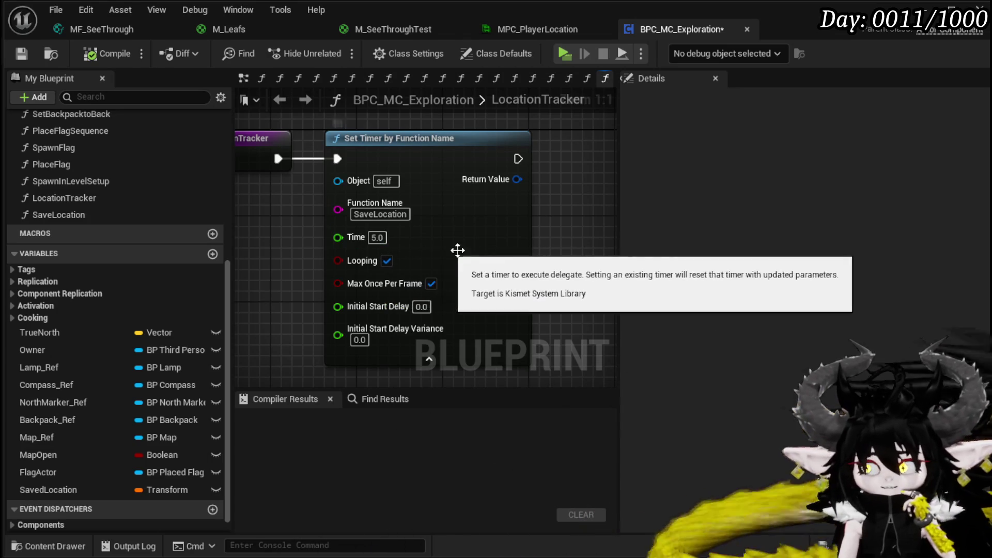
Change the timer interval from 5.0 to 0.1 seconds and compile the blueprint
left_click(377, 237)
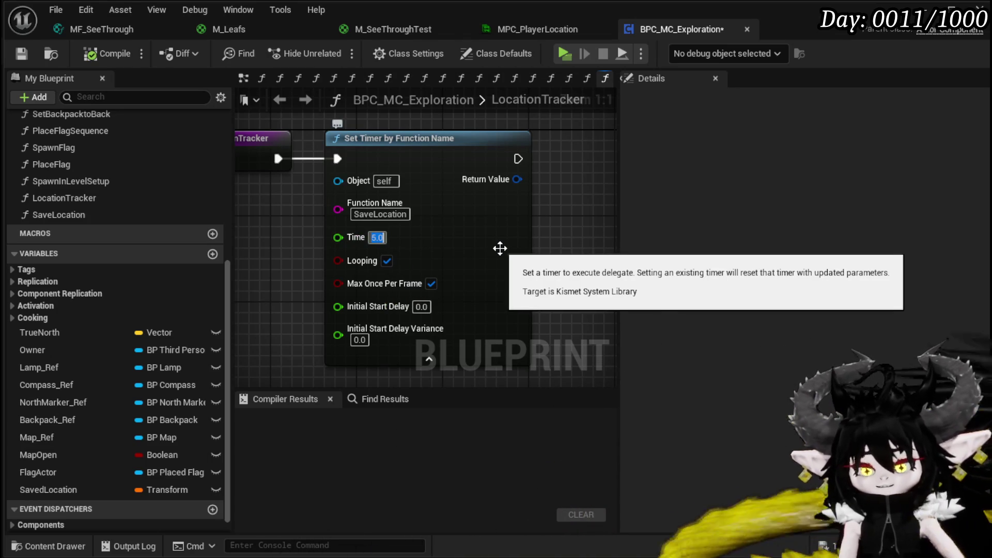
type("01")
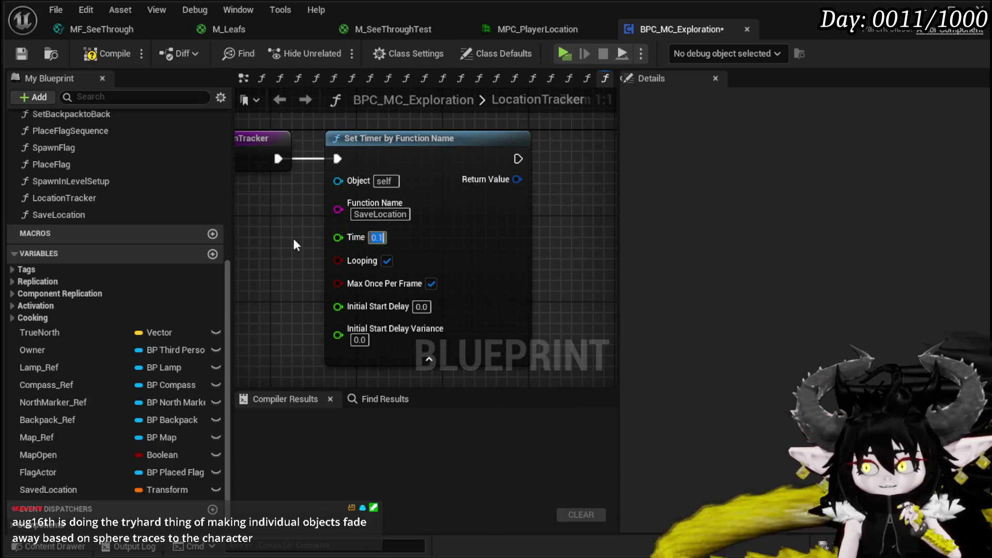
left_click(294, 238)
left_click(83, 55)
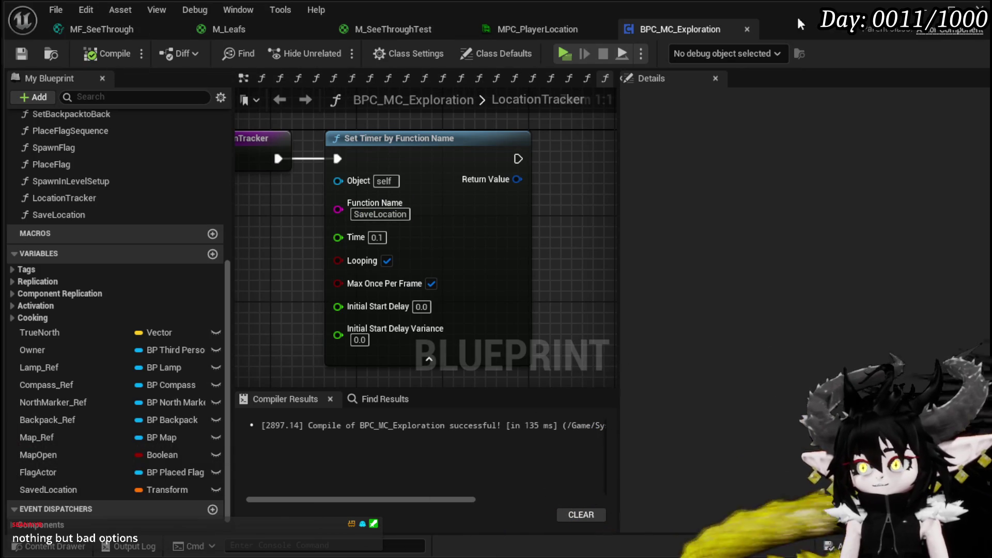
key("alt+Tab")
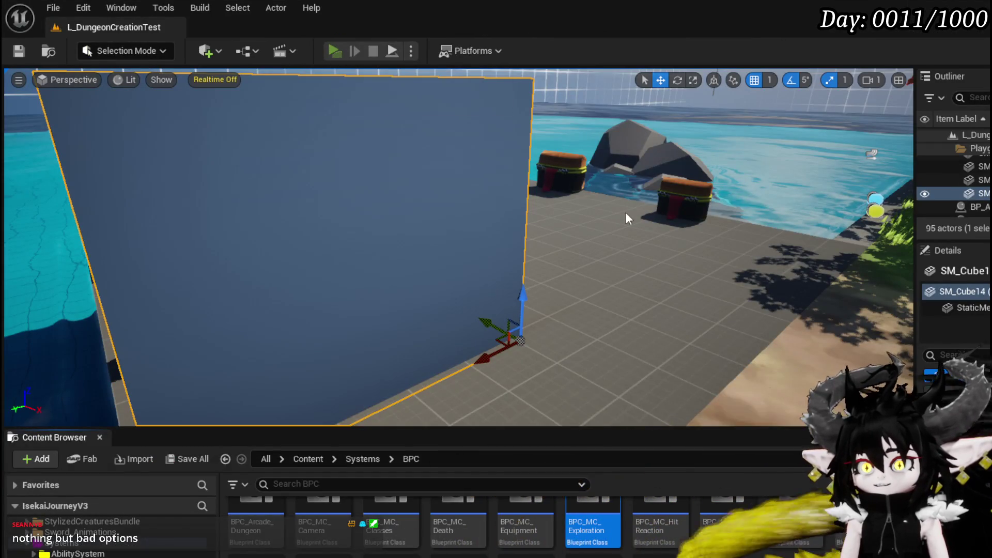
key("alt+Tab")
key("w")
key("w")
key("w")
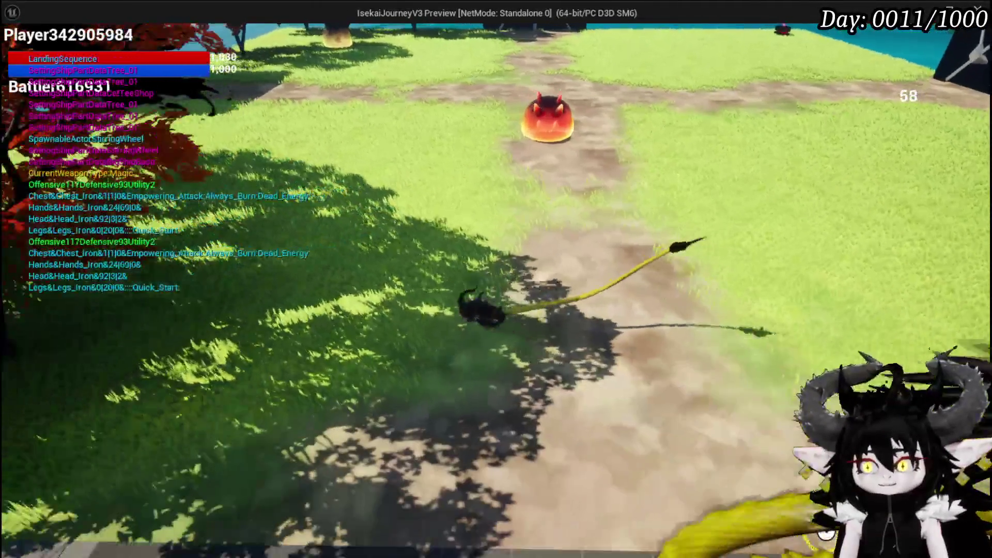
key("w")
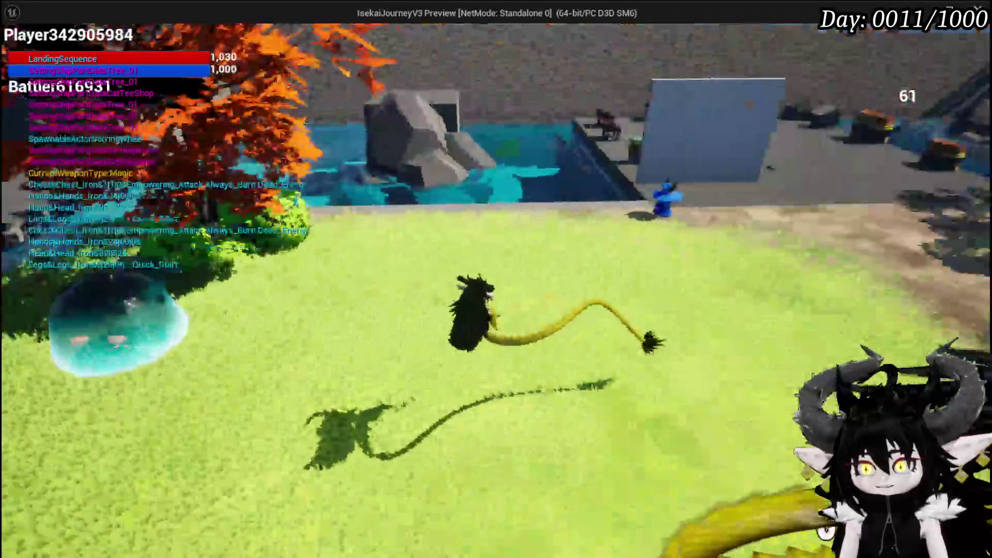
key("w")
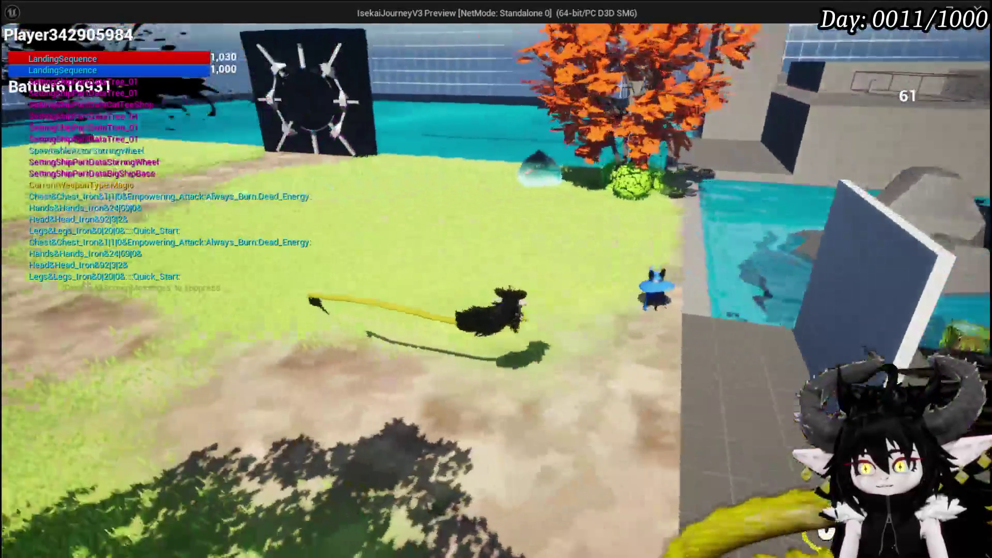
key("w")
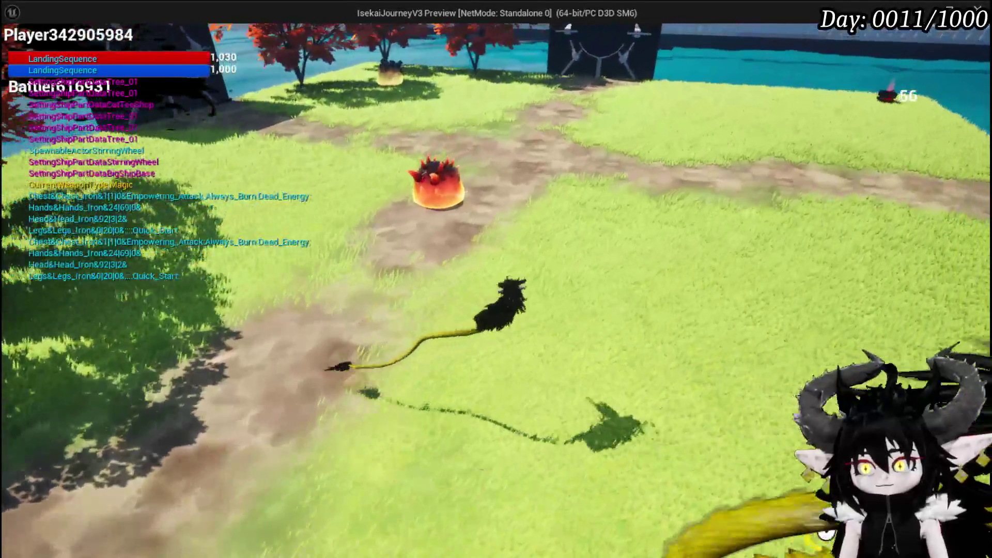
key("w")
key("w")
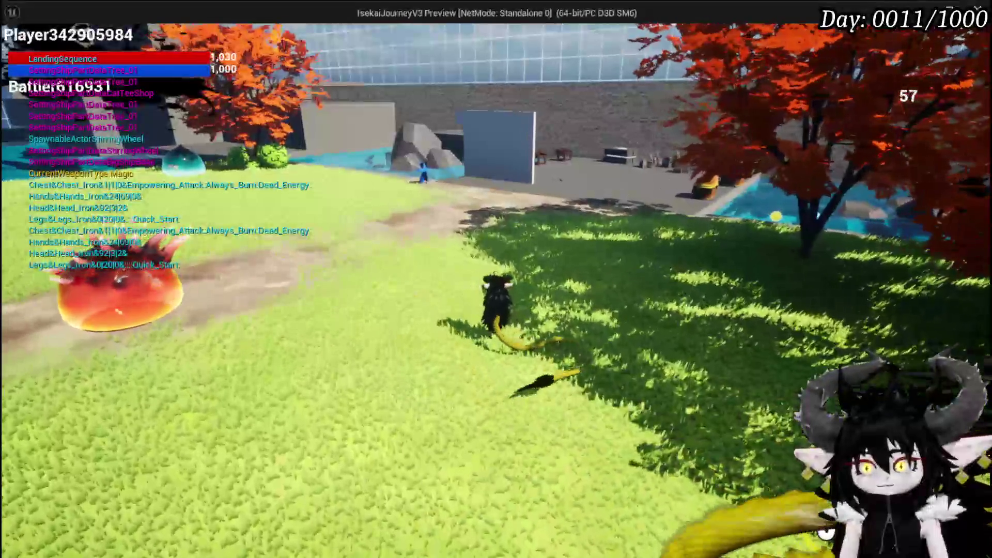
key("Escape")
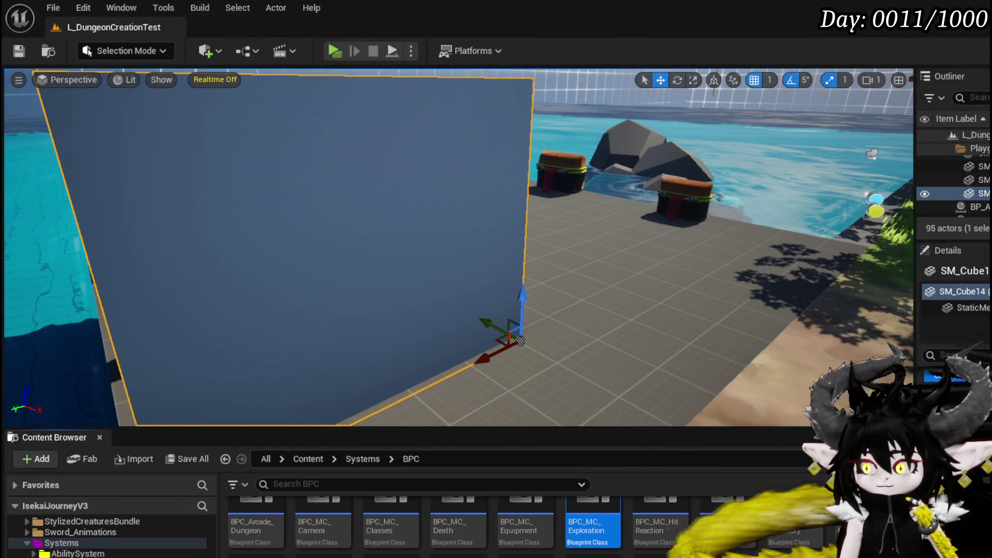
key("alt+Tab")
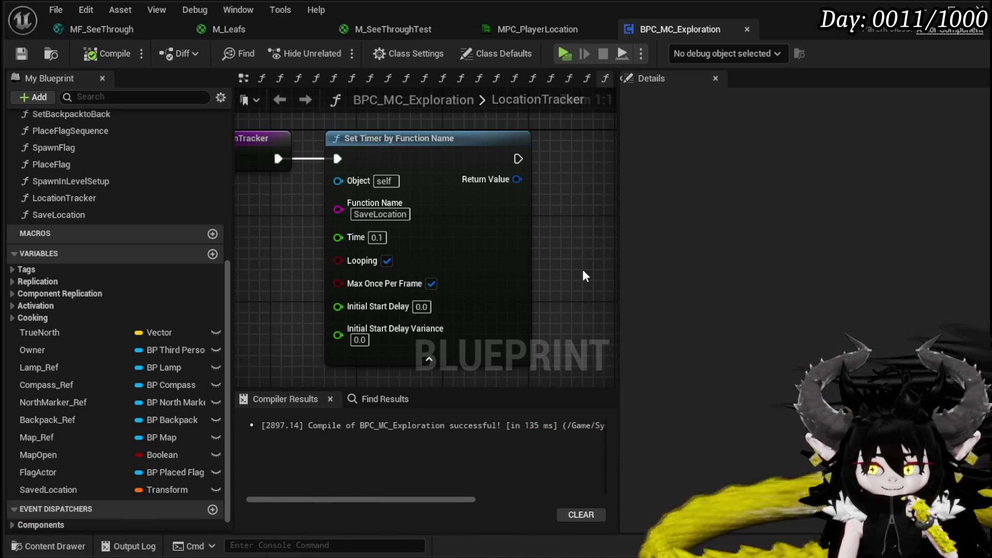
Open the SaveLocation function graph and move its entry node up-left
mouse_move(296, 271)
left_mouse_down()
mouse_move(319, 258)
mouse_move(347, 277)
mouse_move(345, 306)
left_mouse_up()
double_click(59, 215)
mouse_move(451, 247)
left_mouse_down()
mouse_move(362, 280)
mouse_move(429, 298)
mouse_move(340, 212)
left_mouse_up()
mouse_move(447, 283)
left_mouse_down()
mouse_move(375, 264)
mouse_move(594, 224)
mouse_move(529, 251)
left_mouse_up()
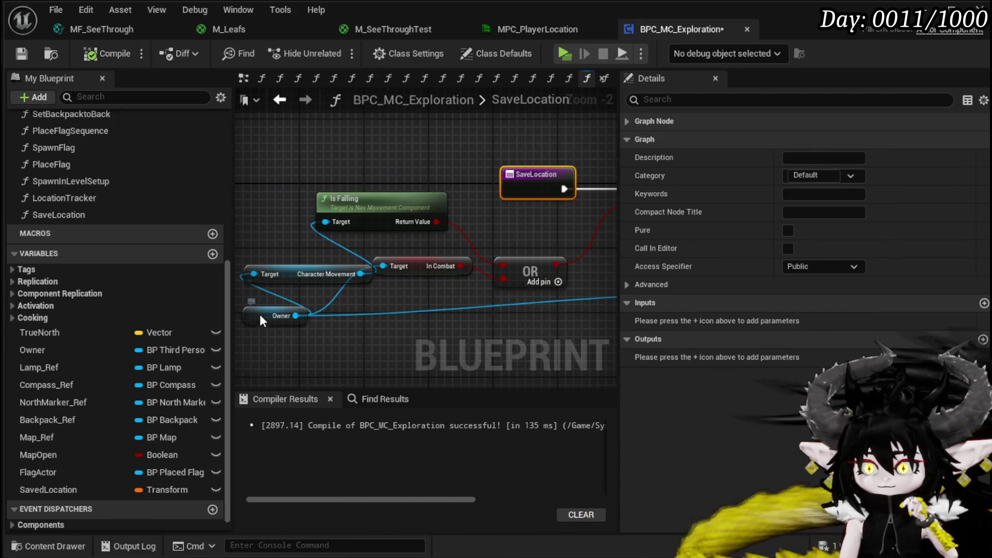
Rearrange the Owner, Get Actor Transform and SET Saved Location nodes, showing Is Falling and OR
left_click(266, 316)
left_click_drag(517, 305, 429, 322)
left_click_drag(466, 287, 313, 268)
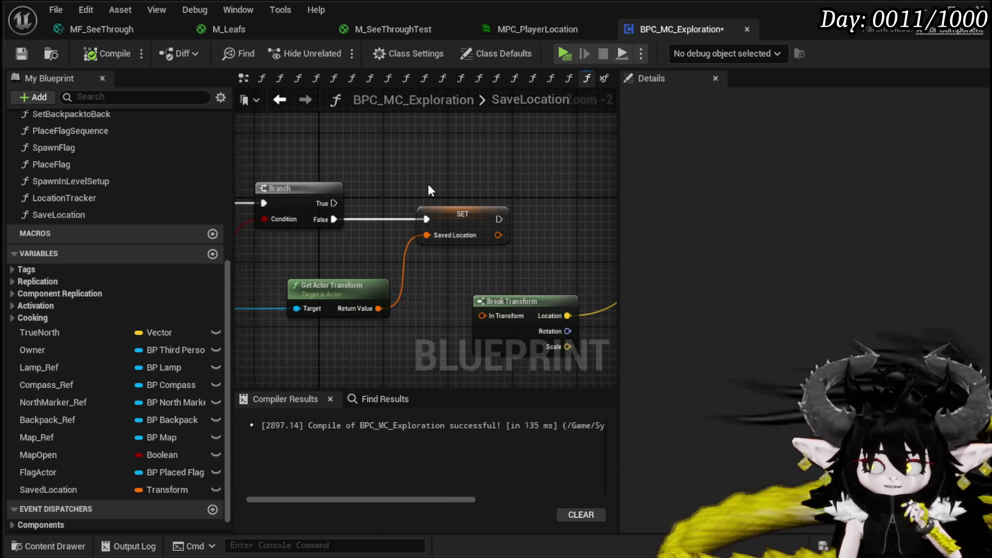
left_click(439, 222)
scroll(445, 270, "down", 1)
scroll(436, 253, "down", 1)
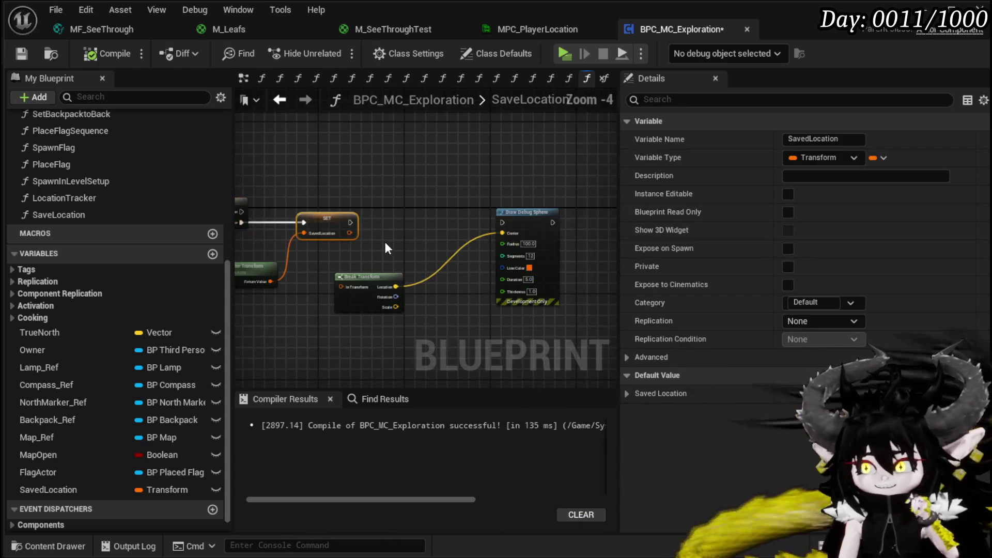
left_click_drag(507, 292, 508, 293)
scroll(413, 261, "up", 4)
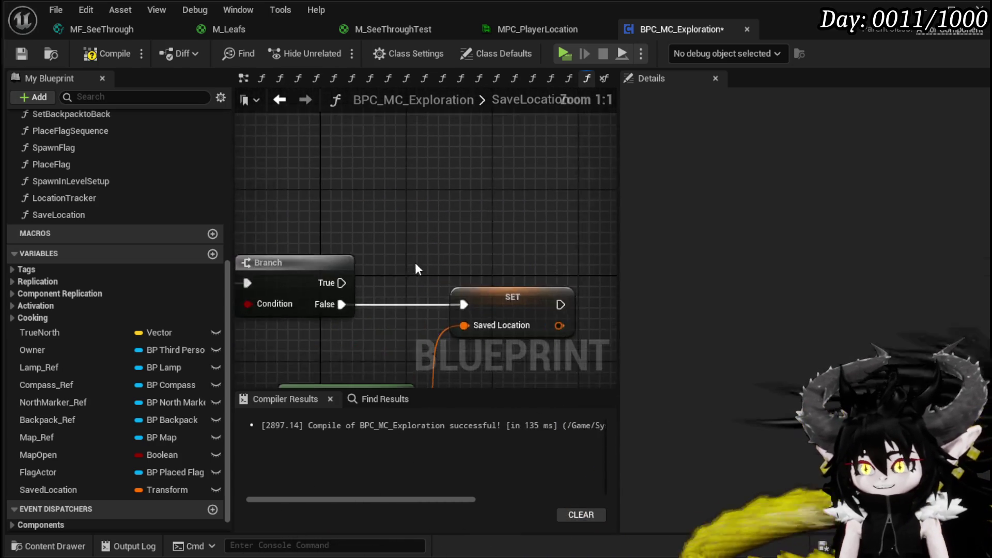
mouse_move(412, 243)
left_mouse_down()
mouse_move(124, 265)
mouse_move(275, 280)
mouse_move(383, 86)
mouse_move(701, 117)
mouse_move(308, 164)
mouse_move(486, 162)
mouse_move(408, 143)
left_mouse_up()
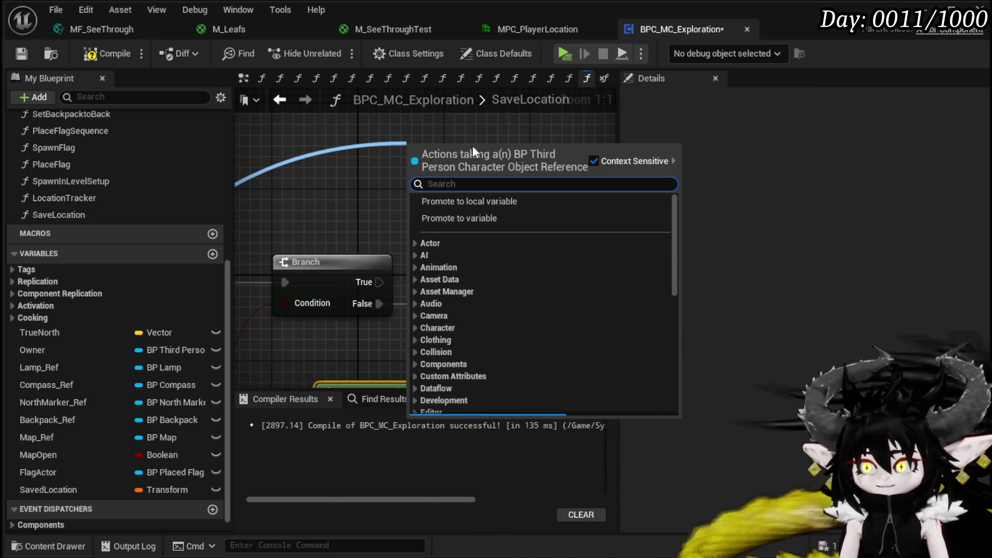
Add a Get Actor Location node for the Owner and place it up-left
type("Vec")
key("BackSpace")
key("BackSpace")
key("BackSpace")
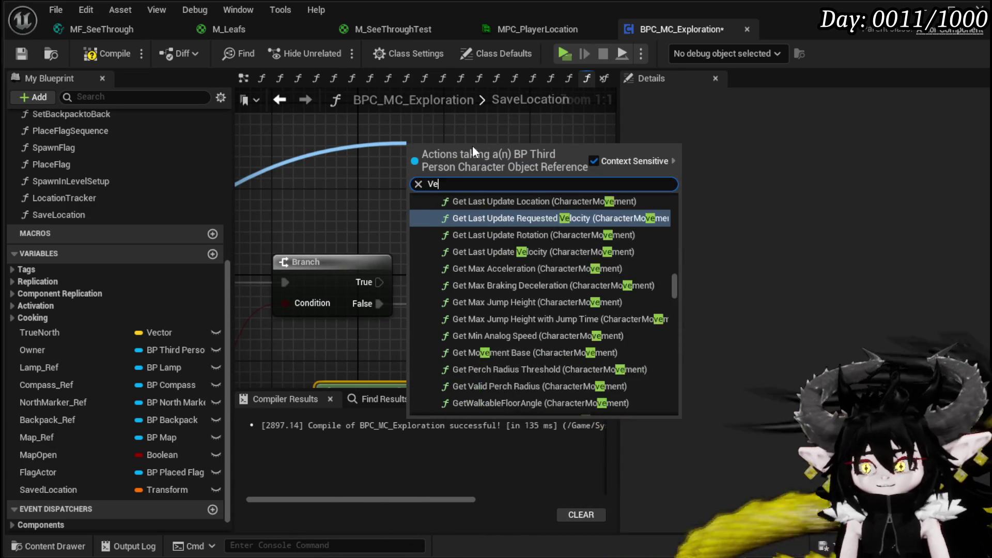
type("get actor loca")
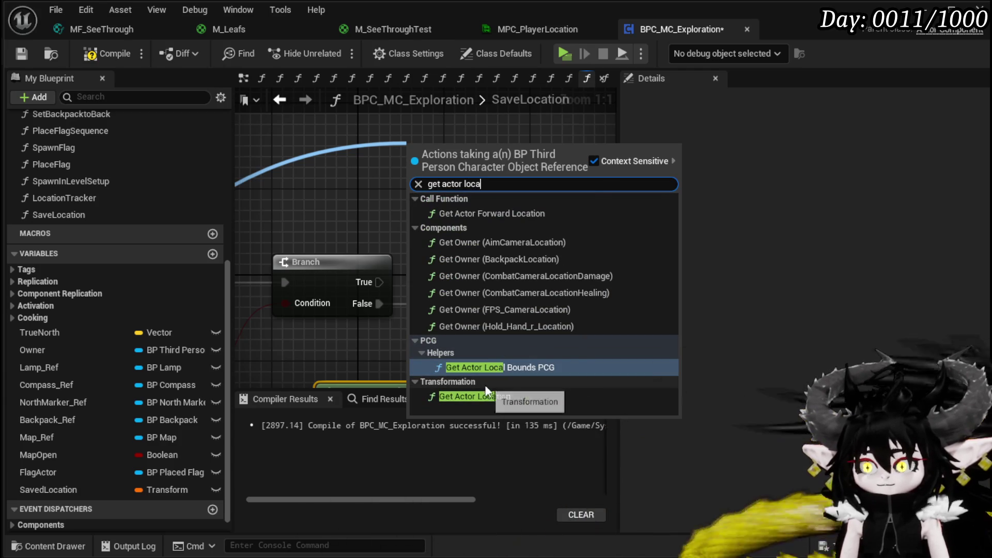
left_click(481, 395)
mouse_move(459, 177)
left_mouse_down()
mouse_move(398, 151)
mouse_move(373, 167)
left_mouse_up()
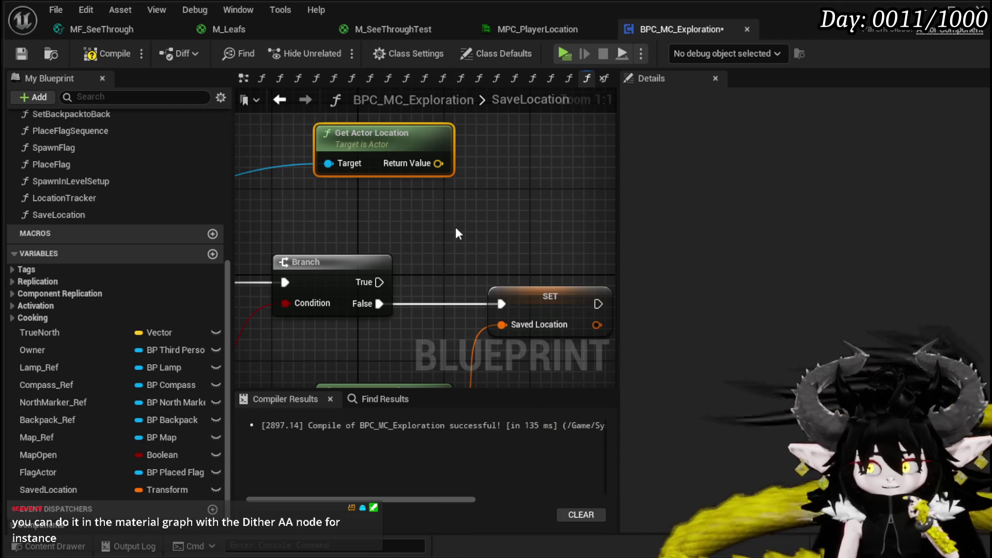
Add a Set Vector Parameter node to the SaveLocation graph
right_click(464, 146)
type("se")
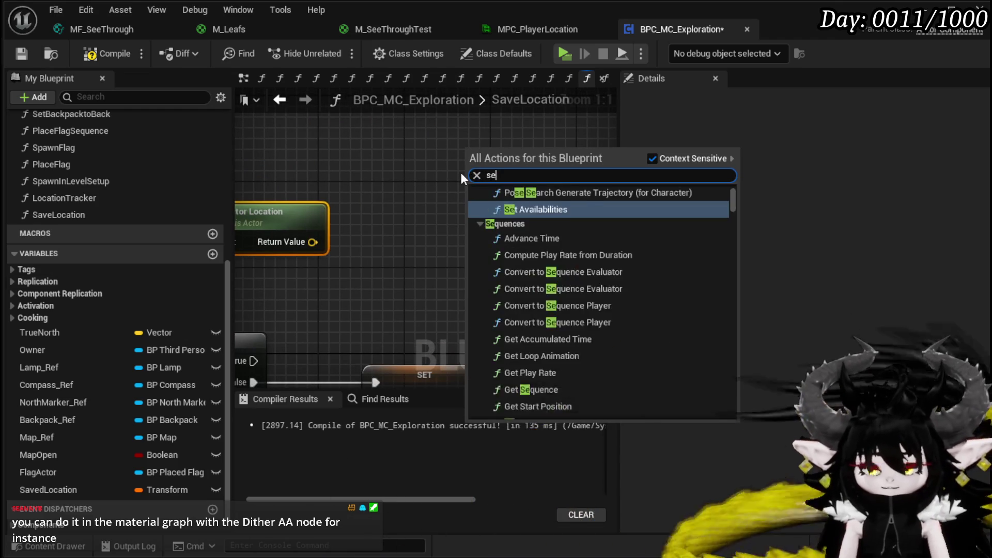
type("t Vector para")
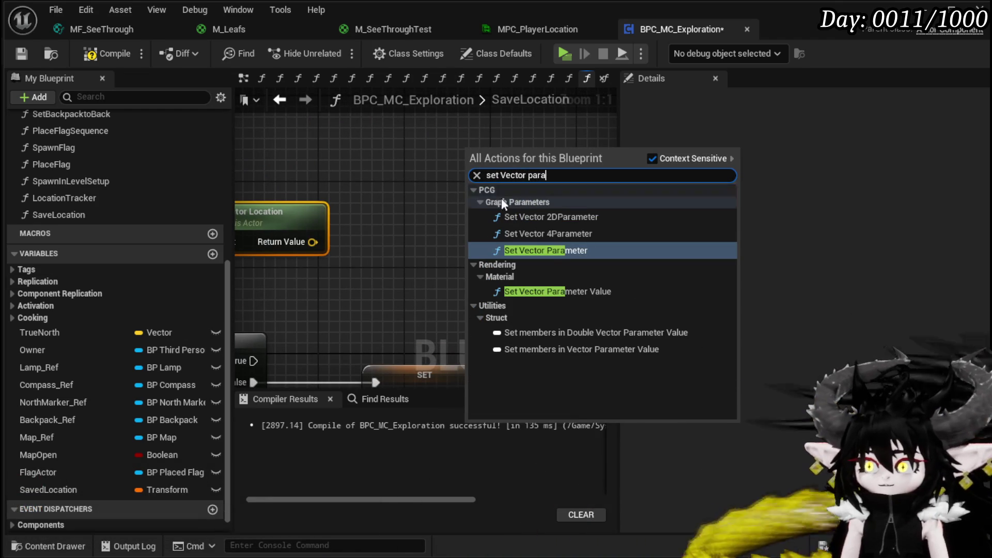
left_click(551, 249)
left_click_drag(408, 246, 370, 245)
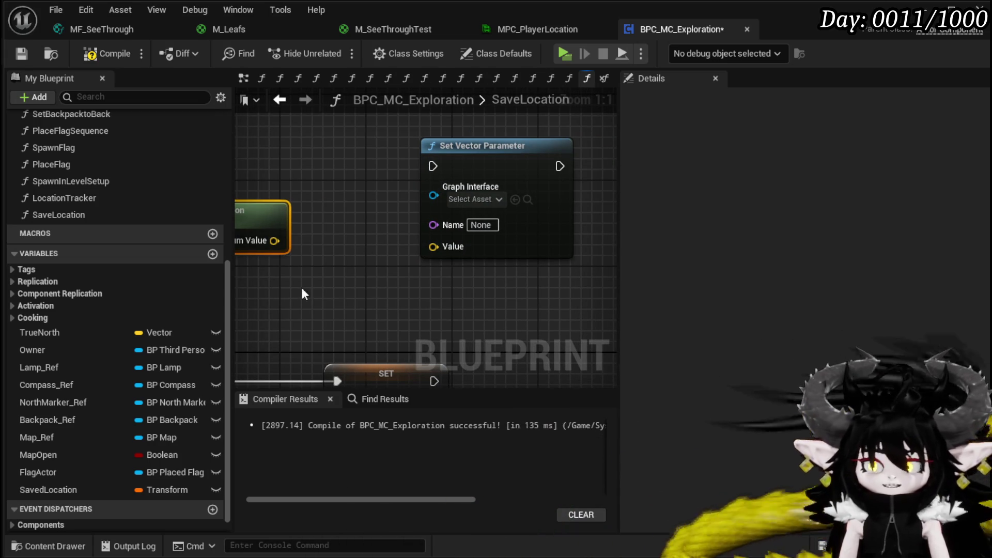
Replace the wrong Set Vector Parameter node with a Set Vector Parameter Value node
left_click(505, 150)
key("Delete")
right_click(401, 163)
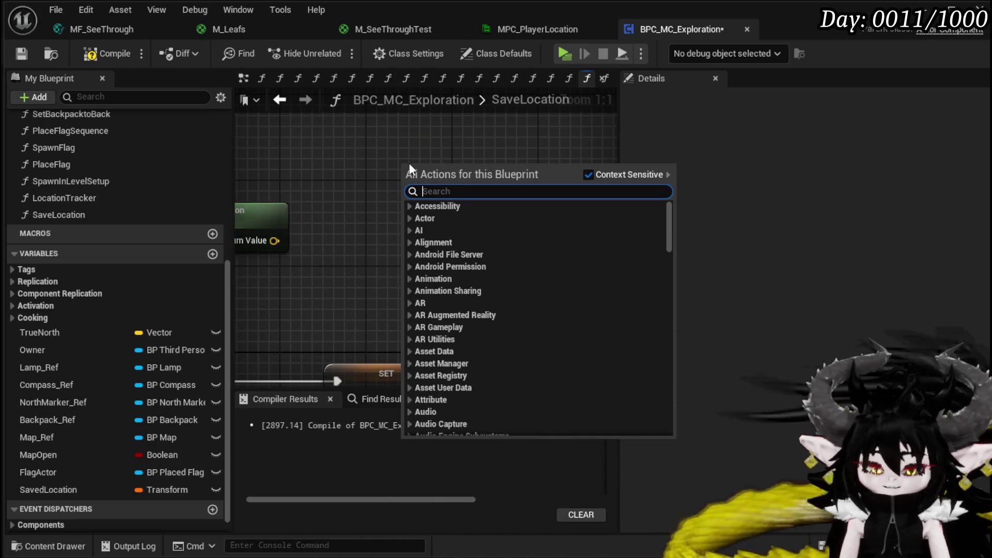
type("set vector pa")
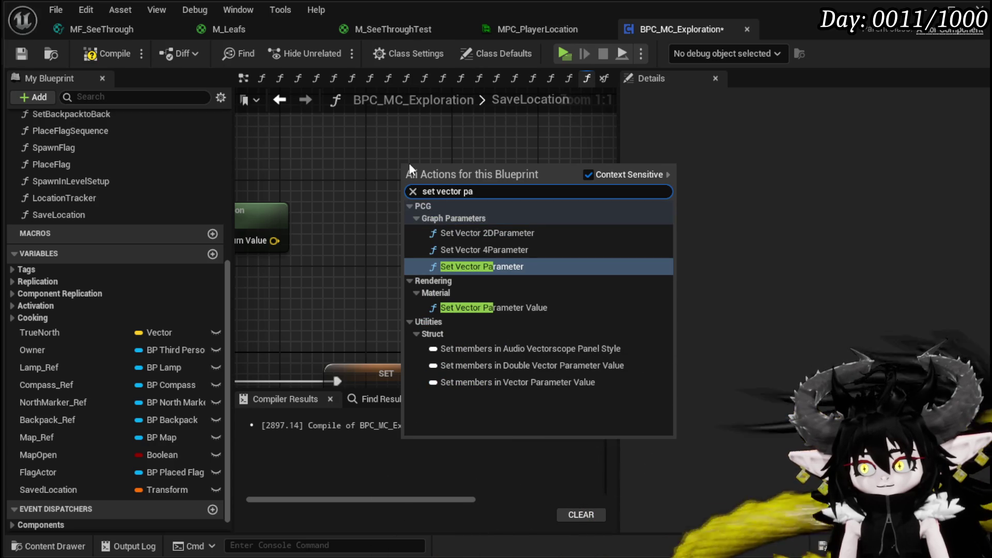
left_click(466, 308)
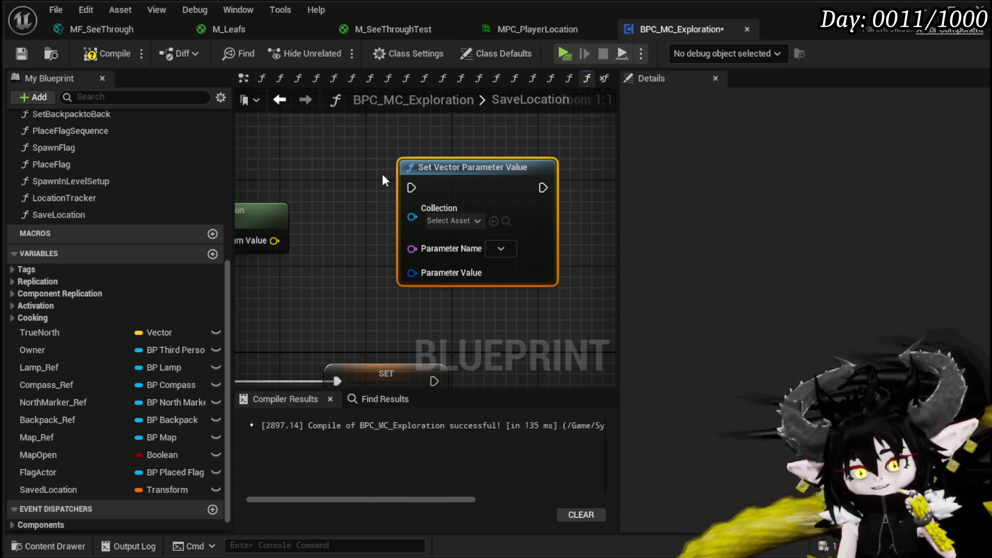
left_click_drag(454, 166, 422, 134)
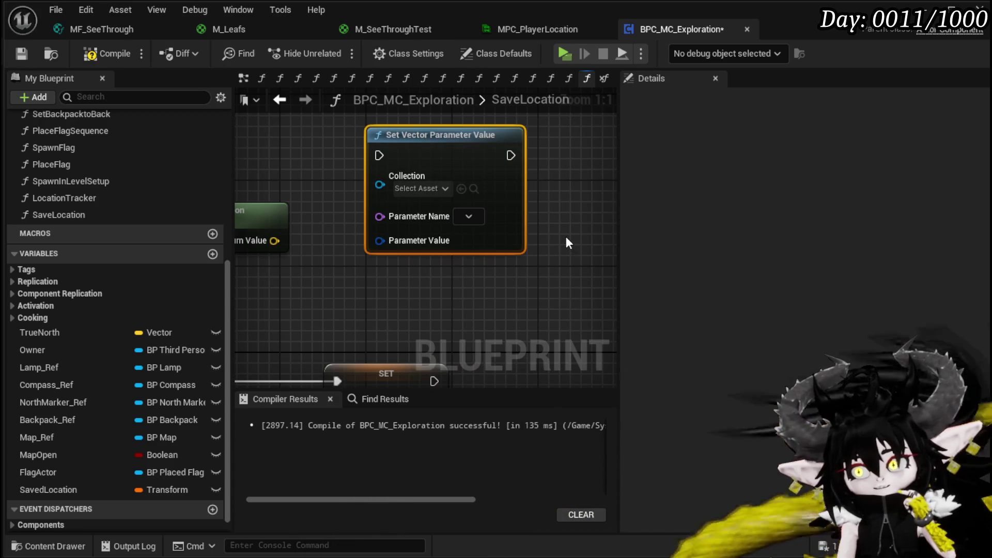
Reposition Get Actor Location, save BPC_MC_Exploration, and widen the graph beside the Details panel
scroll(565, 233, "down", 2)
left_click_drag(368, 212, 290, 171)
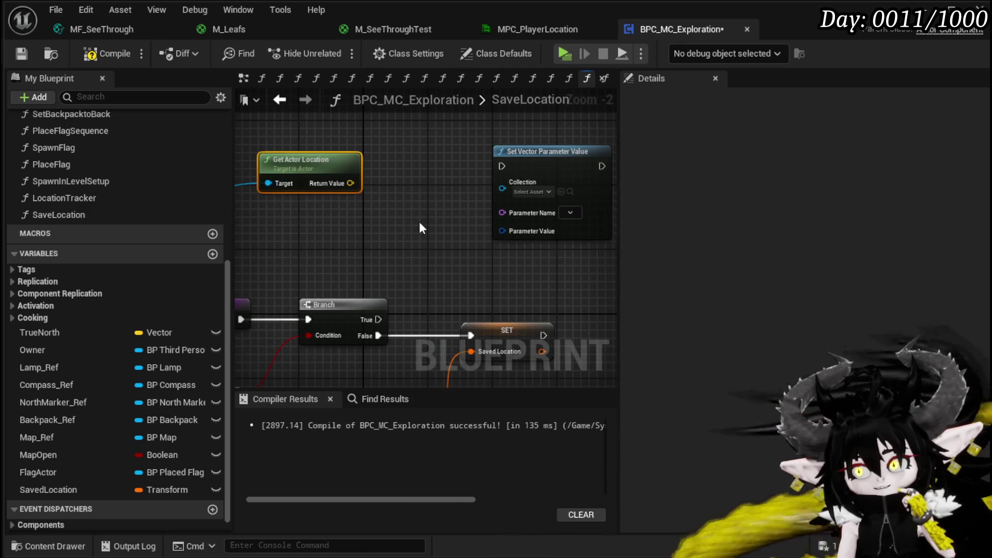
left_click(22, 53)
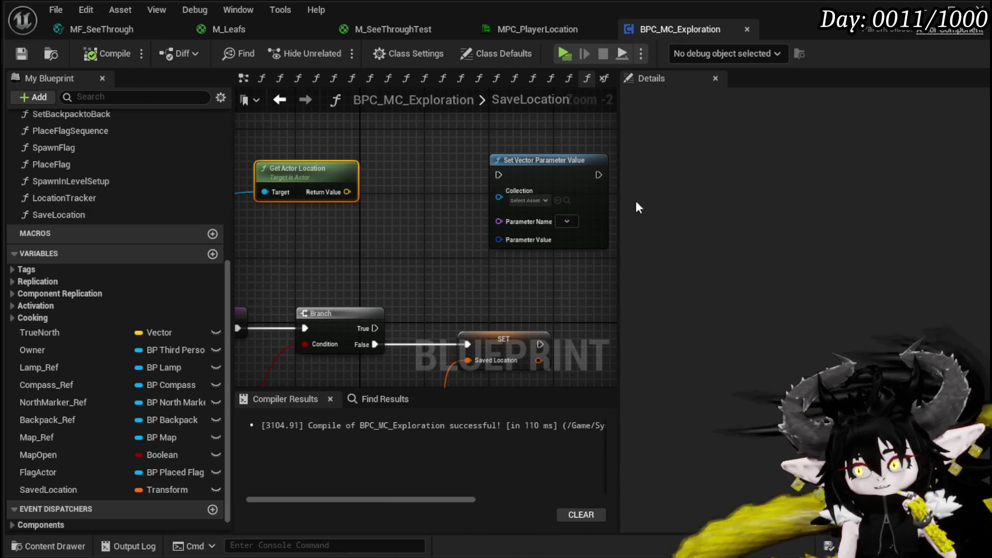
left_click_drag(620, 219, 839, 219)
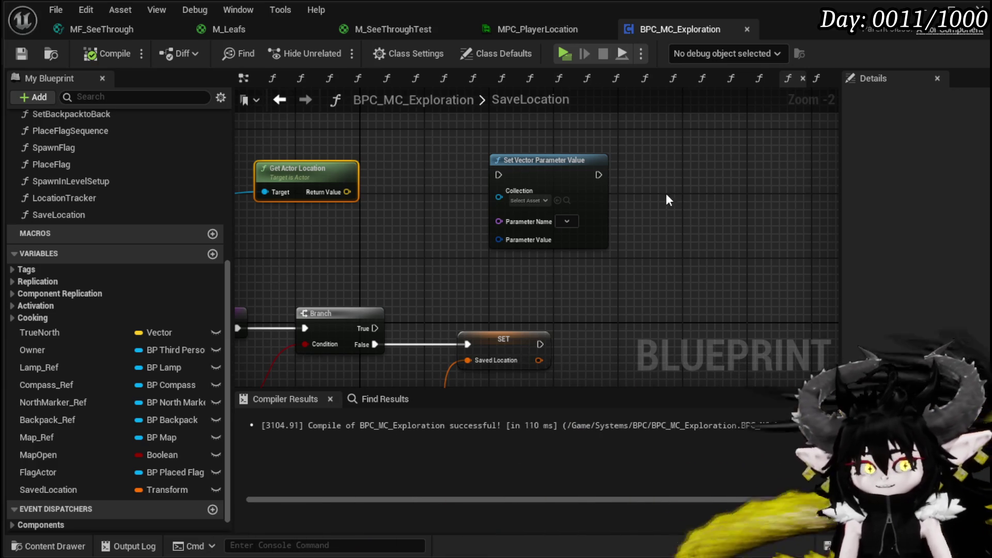
left_click_drag(649, 210, 688, 216)
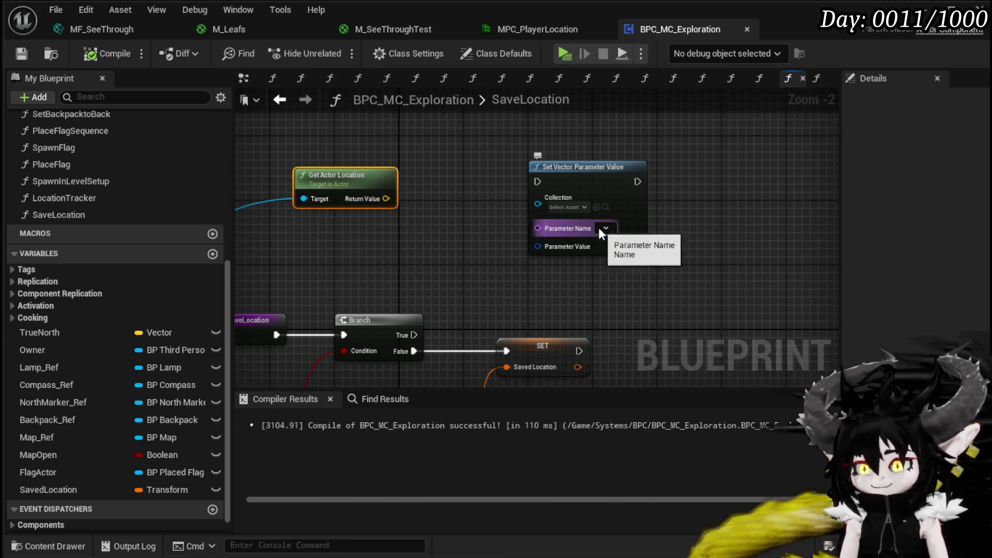
Set the node's Collection to MPC_PlayerLocation and its Parameter Name to PlayerLocation
left_click(584, 208)
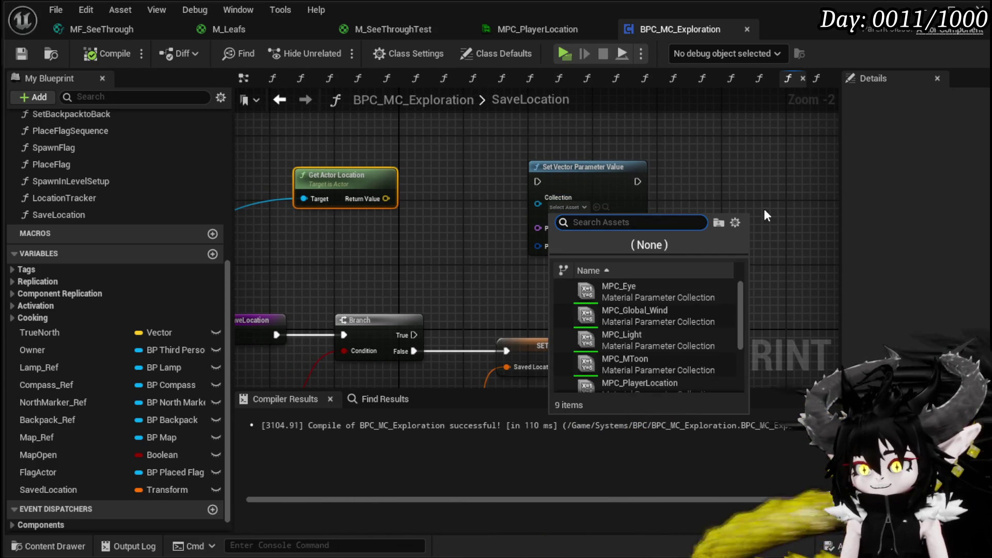
type("Play")
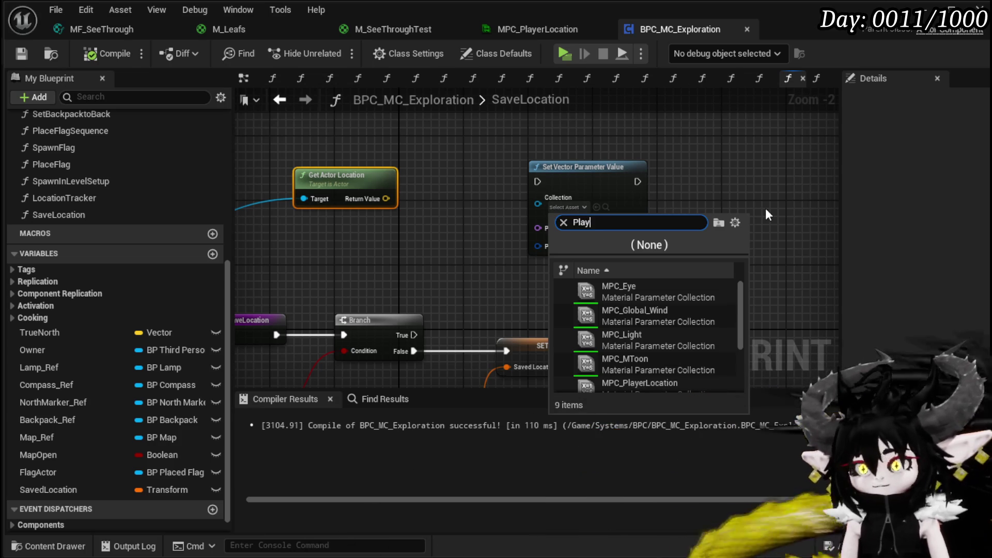
type("erLo")
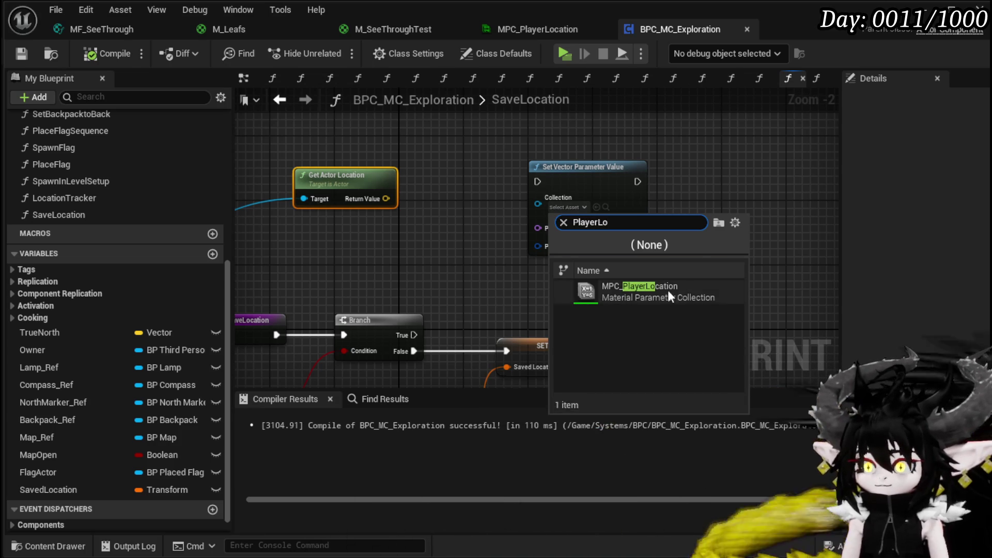
left_click(651, 289)
scroll(618, 234, "up", 2)
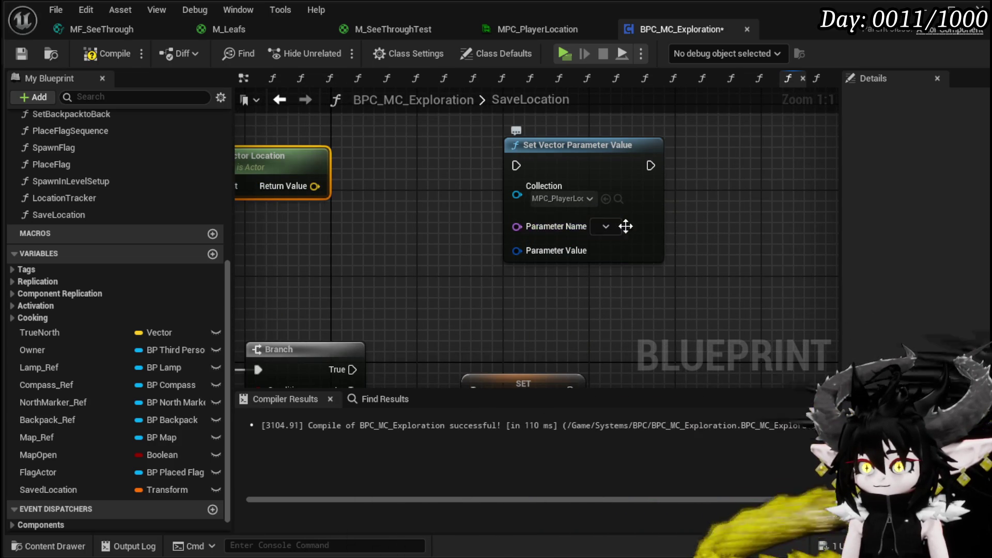
left_click(606, 226)
left_click(672, 240)
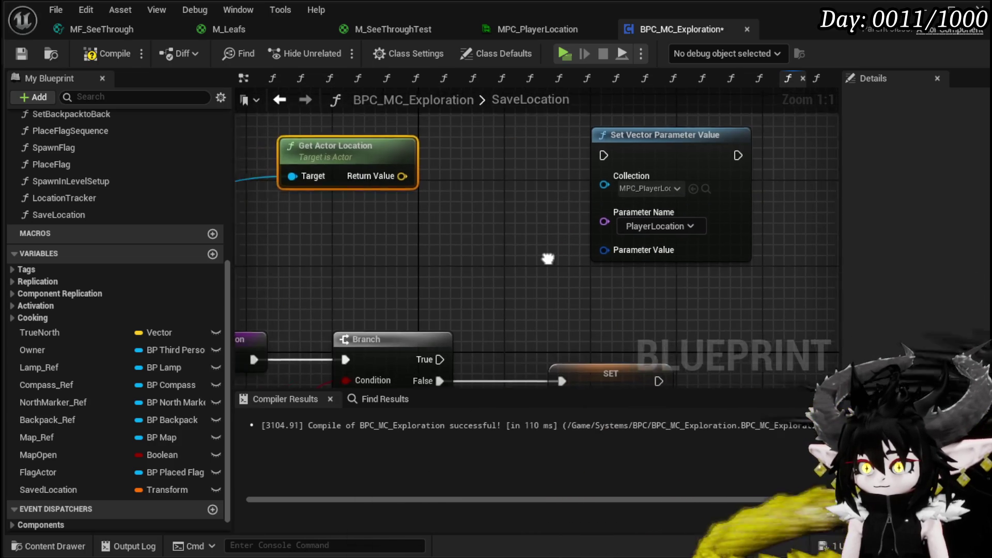
Split the Parameter Value pin into R, G, B and A
left_click_drag(630, 250, 540, 248)
type("brea")
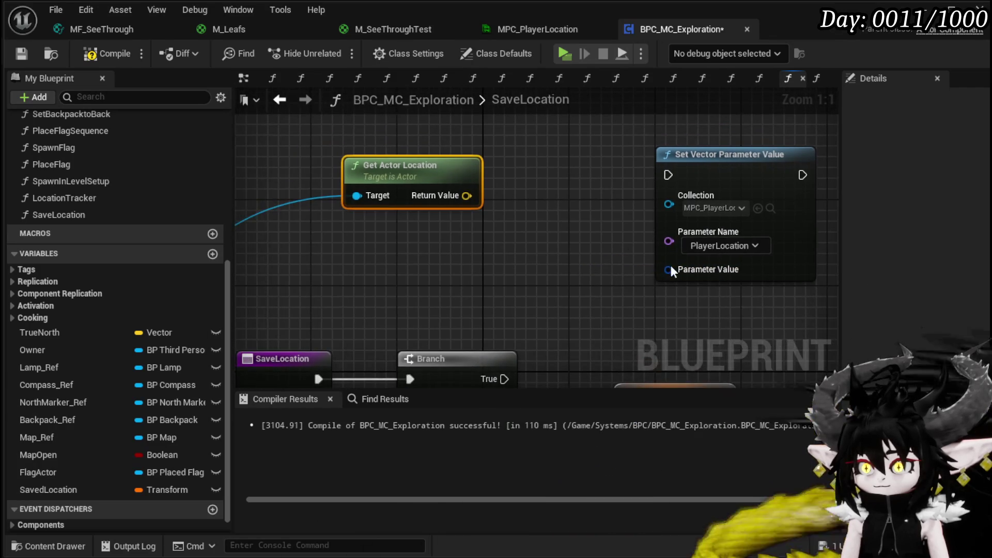
left_click_drag(669, 269, 619, 271)
type("make")
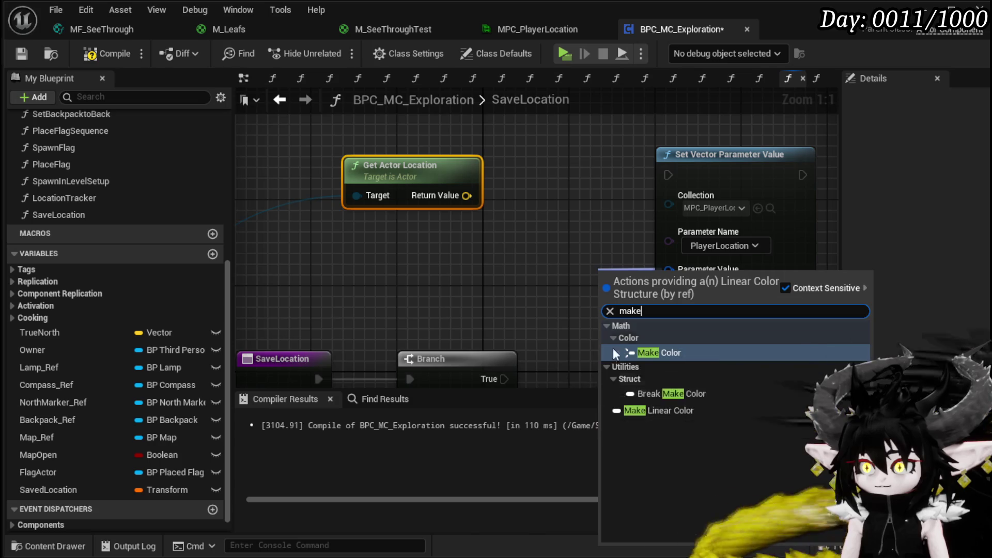
left_click_drag(537, 290, 462, 281)
right_click(595, 263)
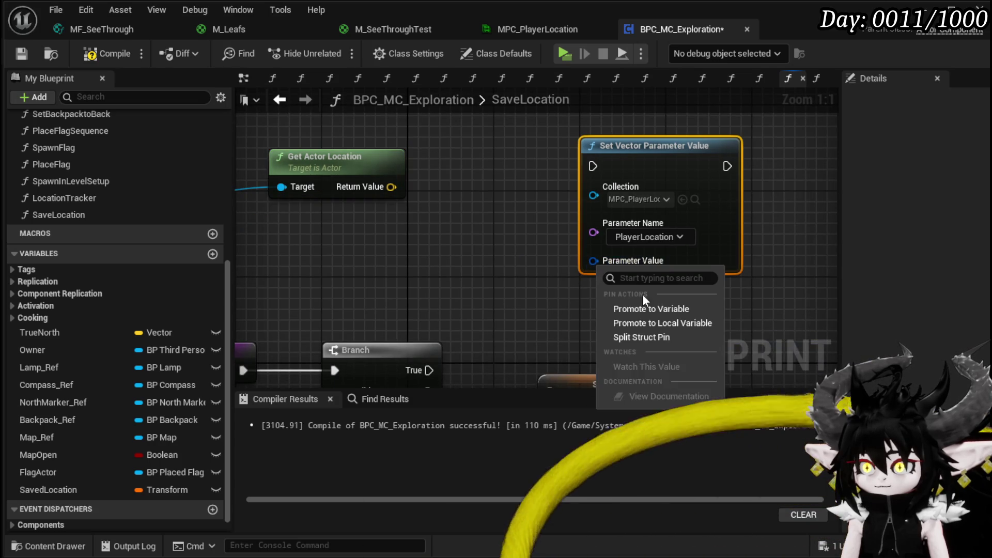
left_click(654, 336)
left_click_drag(709, 243, 709, 201)
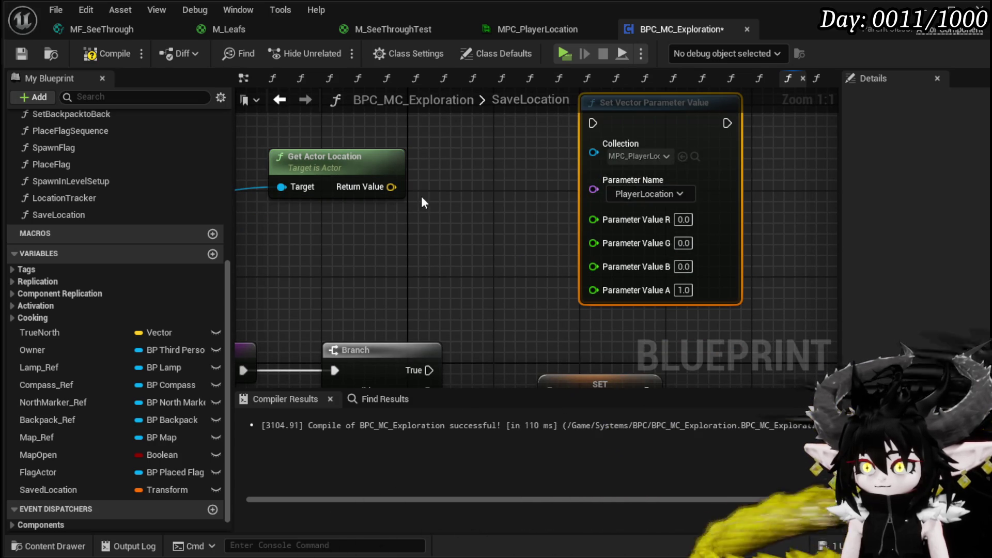
Split the actor location's Return Value into X, Y, Z and wire them to R, G, B
left_click_drag(385, 187, 374, 218)
type("brae")
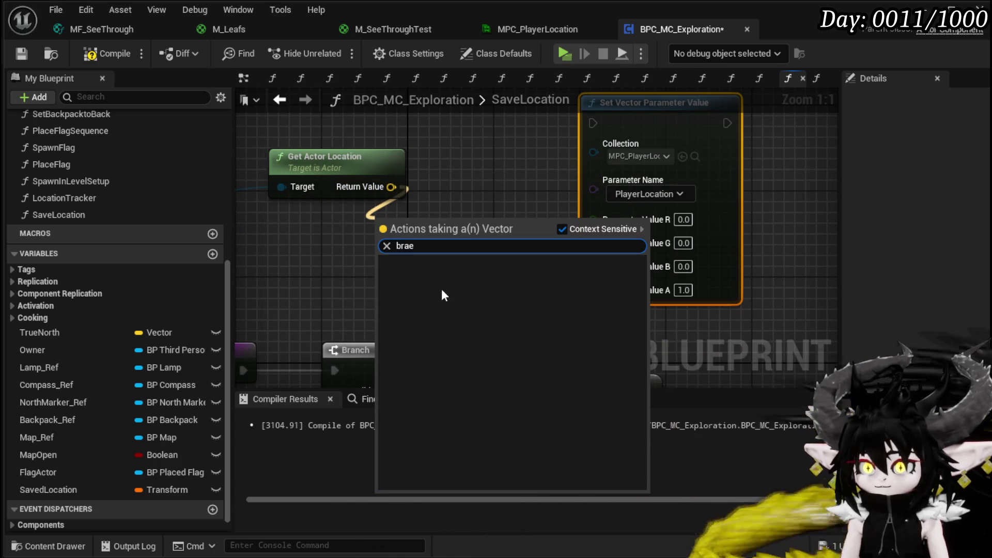
key("Escape")
right_click(390, 186)
left_click(445, 264)
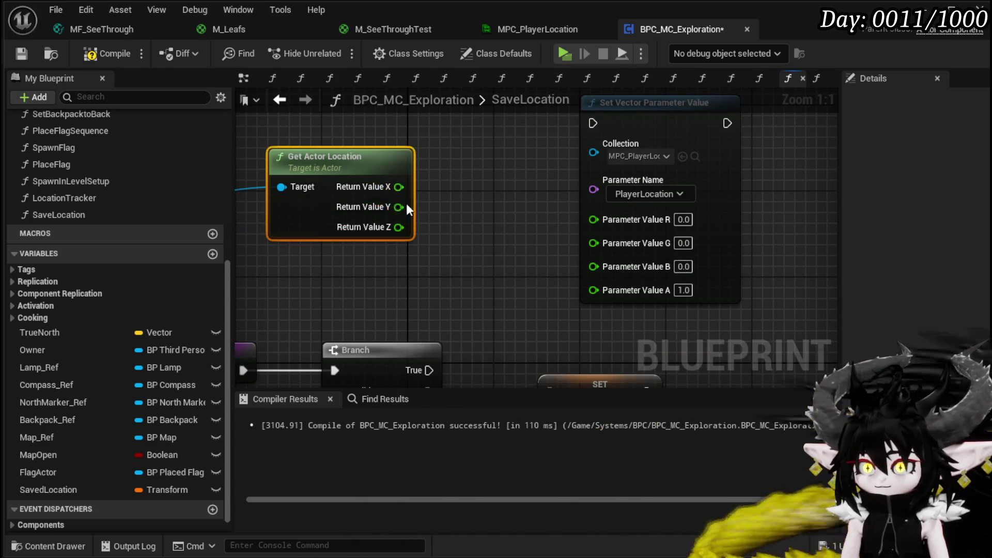
mouse_move(396, 187)
left_mouse_down()
mouse_move(604, 225)
mouse_move(597, 219)
left_mouse_up()
left_click_drag(399, 207, 595, 239)
left_click_drag(399, 227, 595, 260)
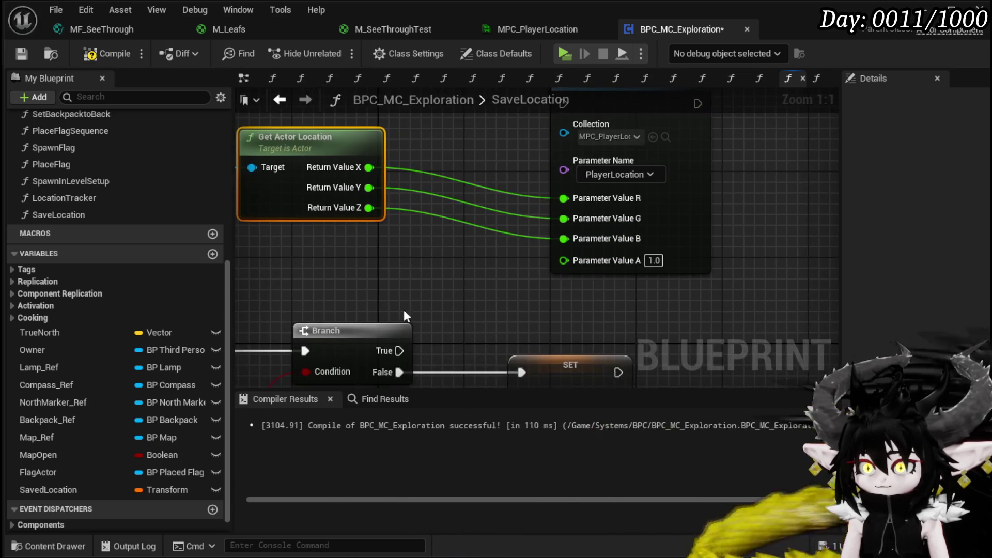
Run the parameter update from the Branch's True output and compile the blueprint
mouse_move(394, 354)
left_mouse_down()
mouse_move(614, 134)
mouse_move(568, 277)
mouse_move(622, 225)
mouse_move(620, 240)
left_mouse_up()
scroll(621, 241, "down", 3)
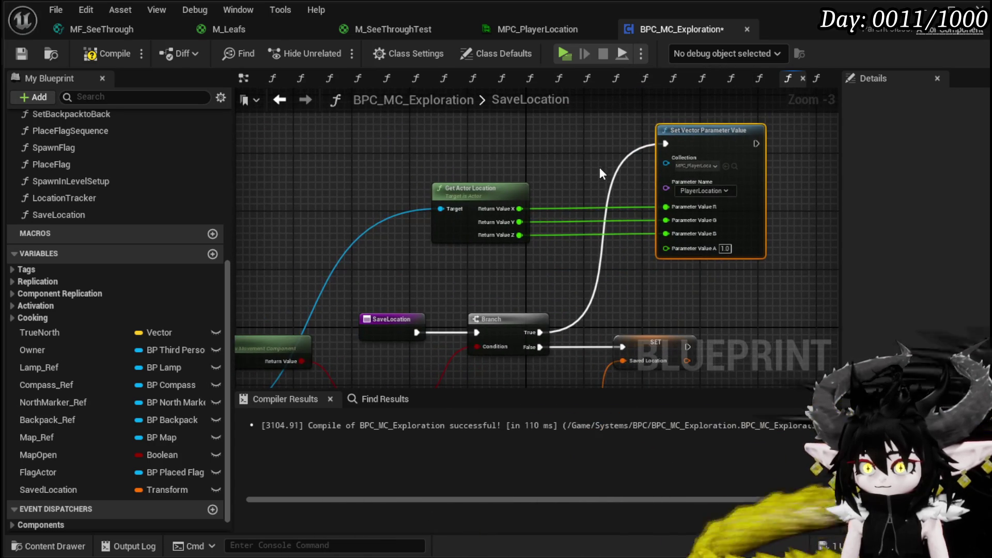
left_click_drag(572, 197, 346, 194)
left_click(111, 54)
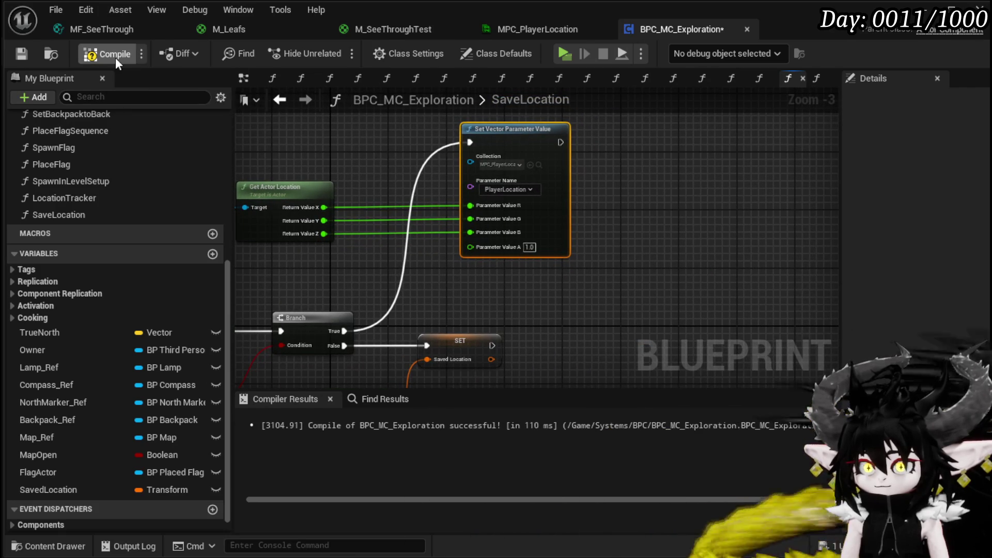
Compile and save the blueprint, then move the Saved Location SET node left
left_click(30, 55)
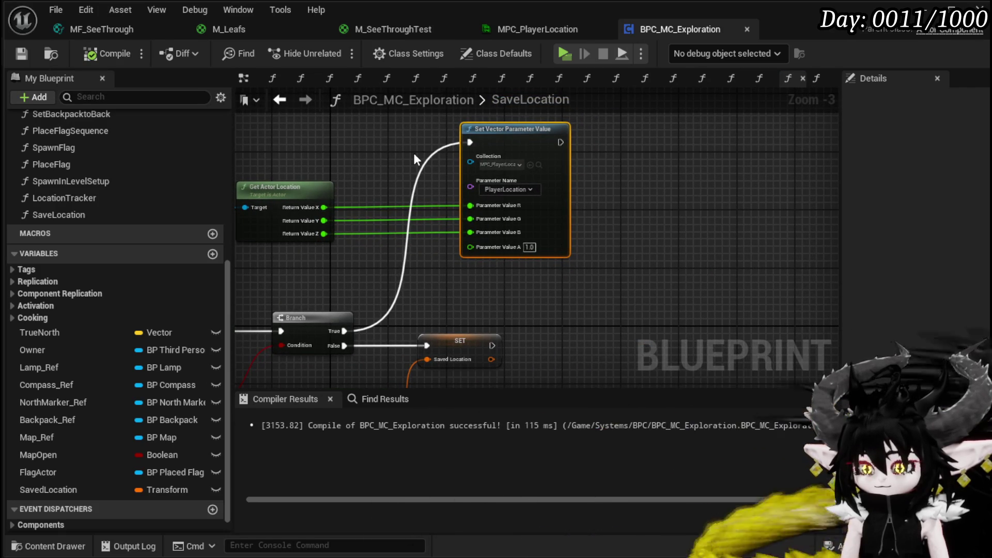
mouse_move(519, 317)
left_mouse_down()
mouse_move(543, 280)
mouse_move(511, 291)
left_mouse_up()
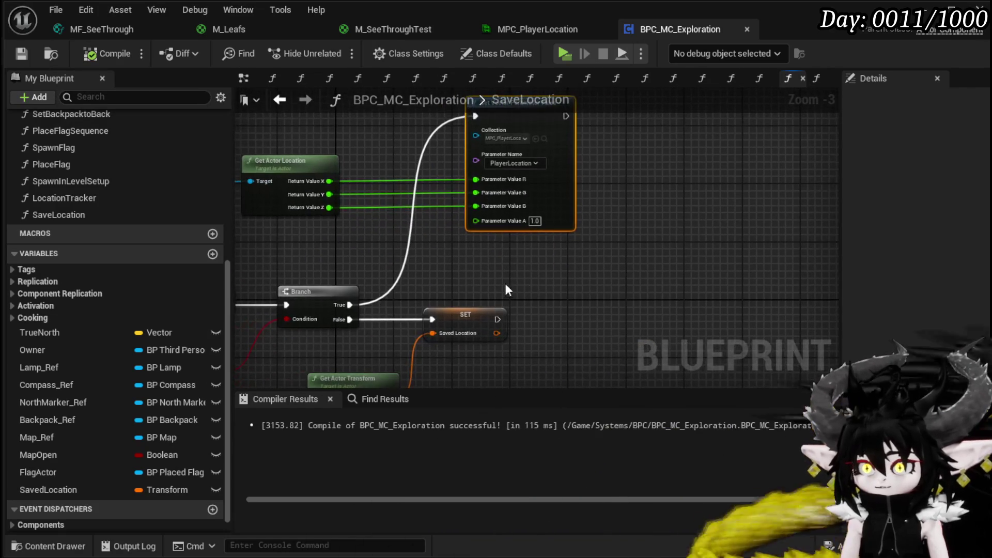
left_click_drag(610, 277, 674, 188)
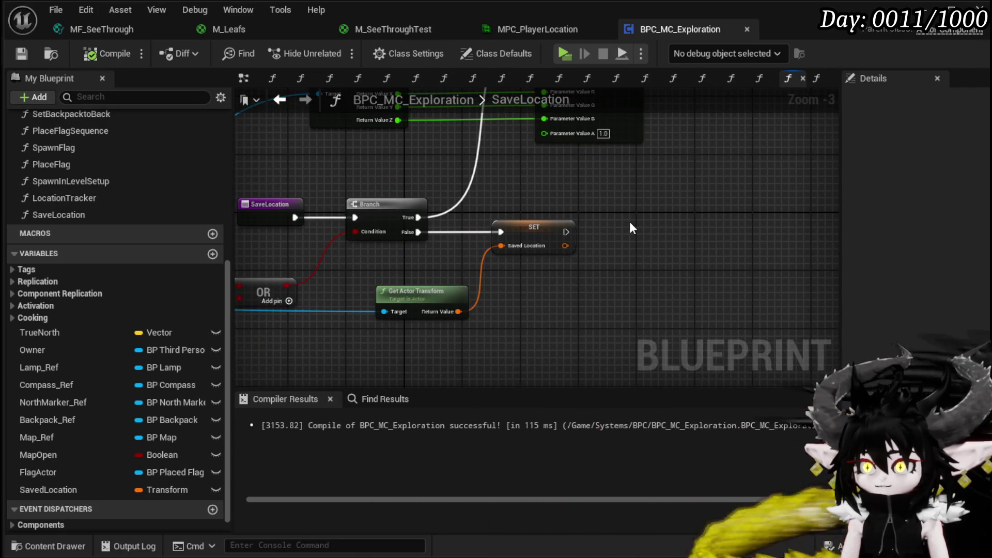
left_click_drag(629, 221, 592, 272)
mouse_move(502, 275)
left_mouse_down()
mouse_move(458, 276)
mouse_move(459, 330)
mouse_move(505, 131)
left_mouse_up()
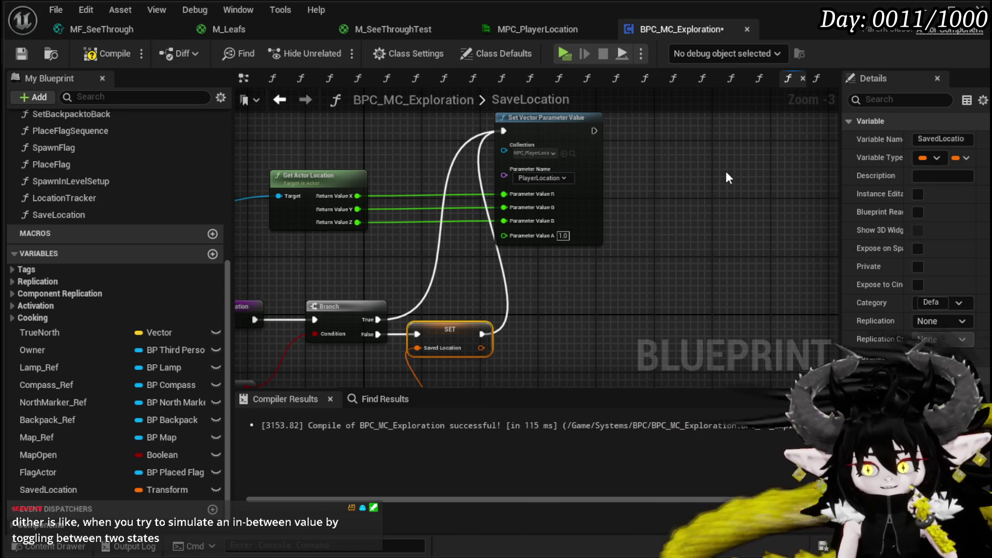
Move Set Vector Parameter Value and Get Actor Location down-right and save the blueprint
mouse_move(571, 142)
left_mouse_down()
mouse_move(653, 139)
mouse_move(666, 155)
mouse_move(580, 309)
left_mouse_up()
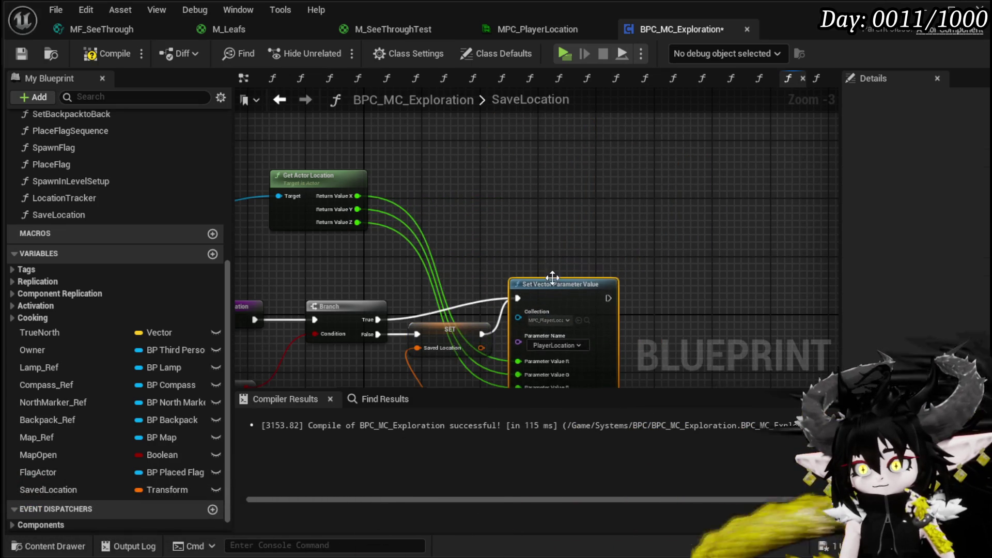
left_click_drag(395, 140, 424, 190)
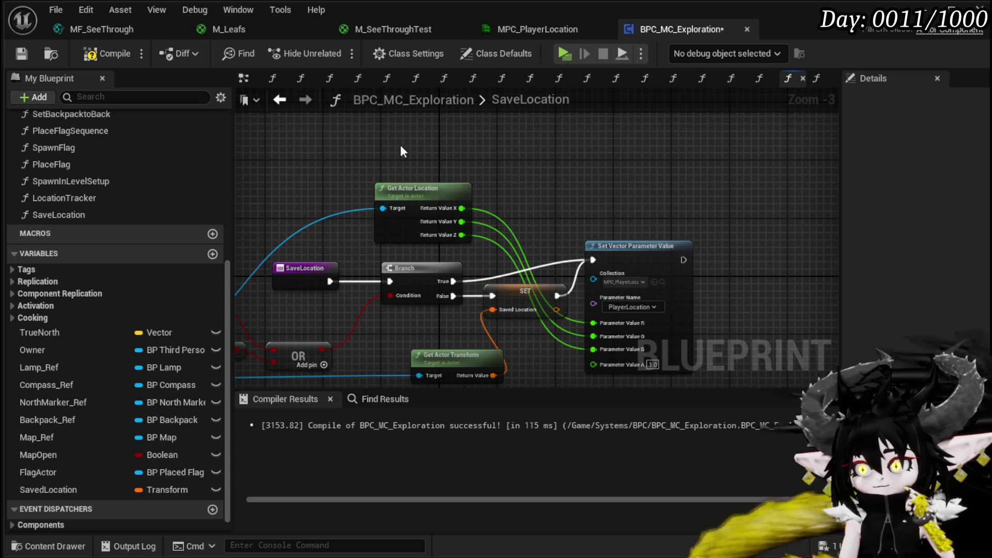
left_click(21, 54)
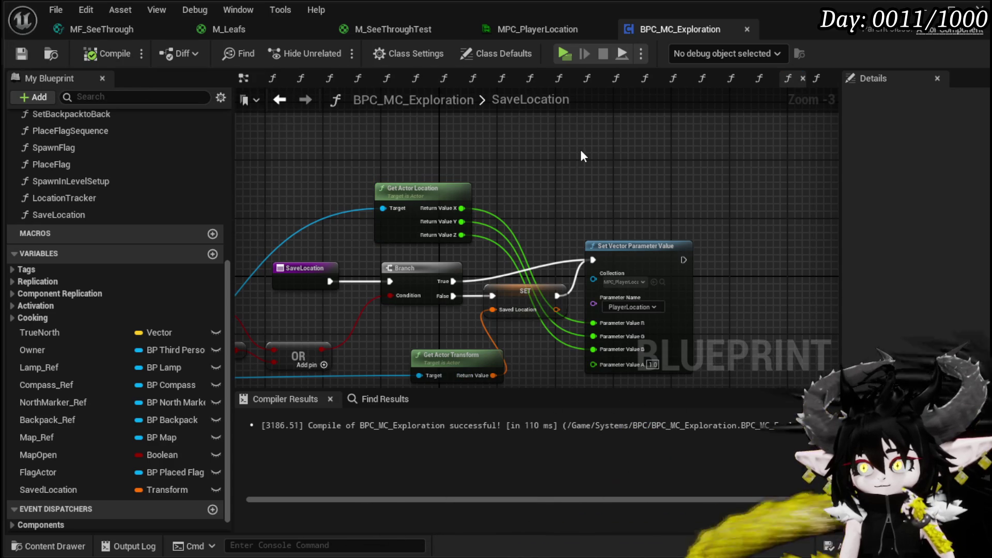
Place Get Actor Location beside the Branch, nudge the Branch up, and save BPC_MC_Exploration
mouse_move(581, 150)
left_mouse_down()
mouse_move(666, 154)
mouse_move(595, 153)
left_mouse_up()
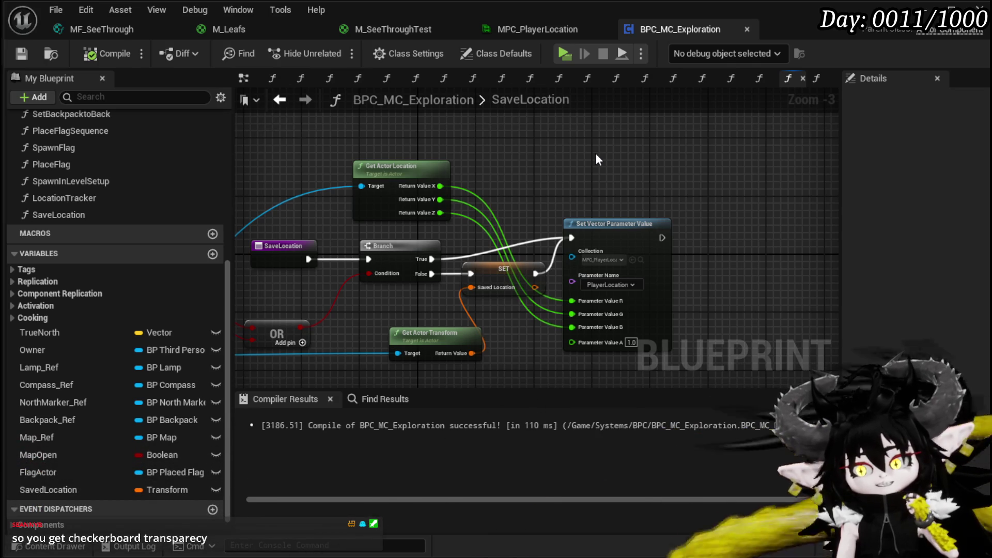
mouse_move(596, 153)
left_mouse_down()
mouse_move(562, 138)
mouse_move(537, 104)
mouse_move(611, 127)
left_mouse_up()
mouse_move(424, 160)
left_mouse_down()
mouse_move(507, 163)
mouse_move(399, 261)
mouse_move(420, 330)
mouse_move(465, 336)
mouse_move(511, 362)
left_mouse_up()
left_click_drag(483, 234, 485, 223)
left_click(398, 237)
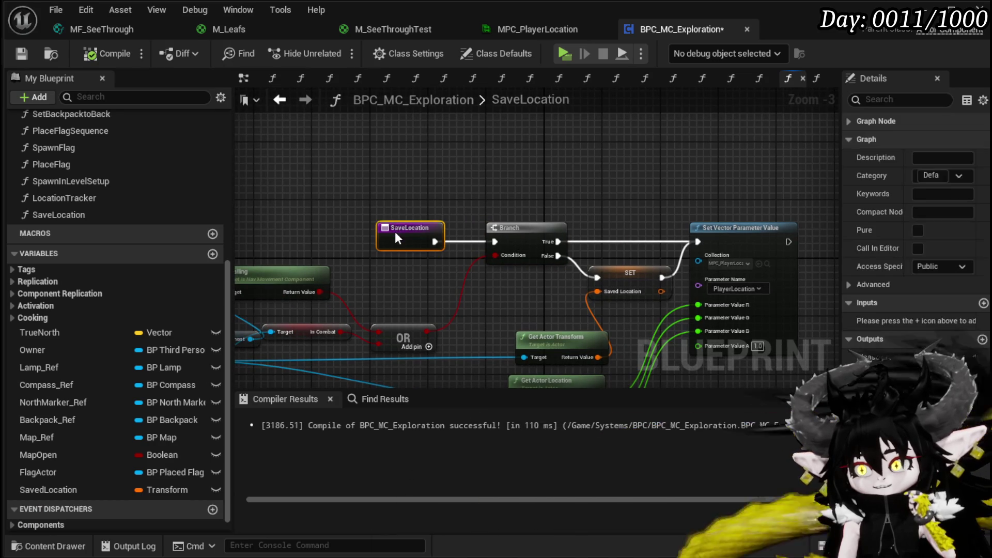
left_click(262, 163)
left_click(21, 54)
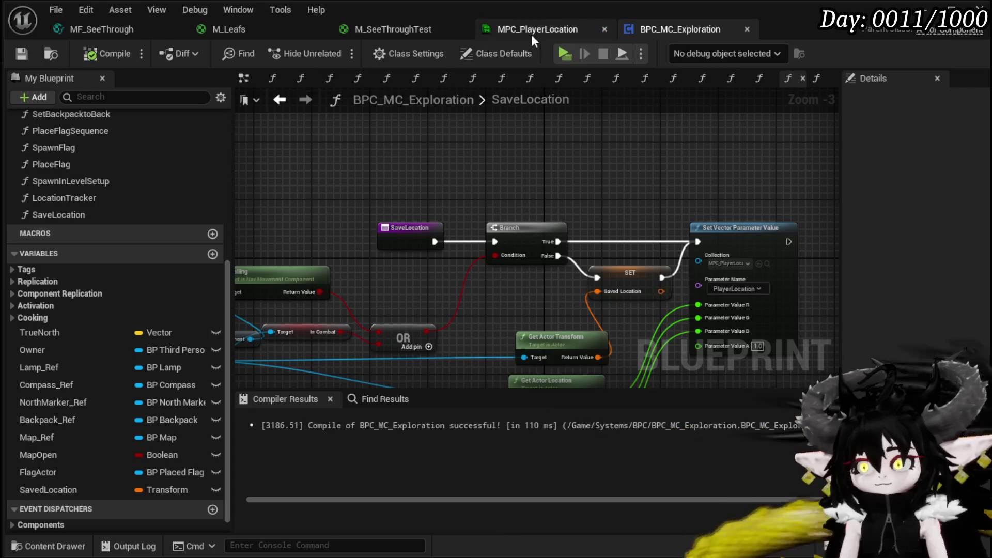
Add a Collection Parameter node to the M_SeeThroughTest material graph
left_click(399, 30)
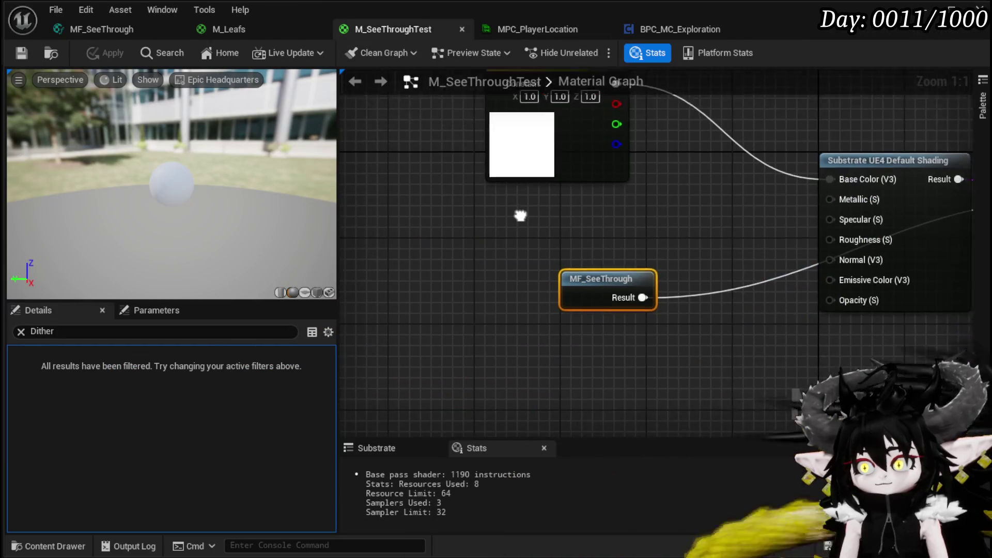
right_click(451, 290)
type("c")
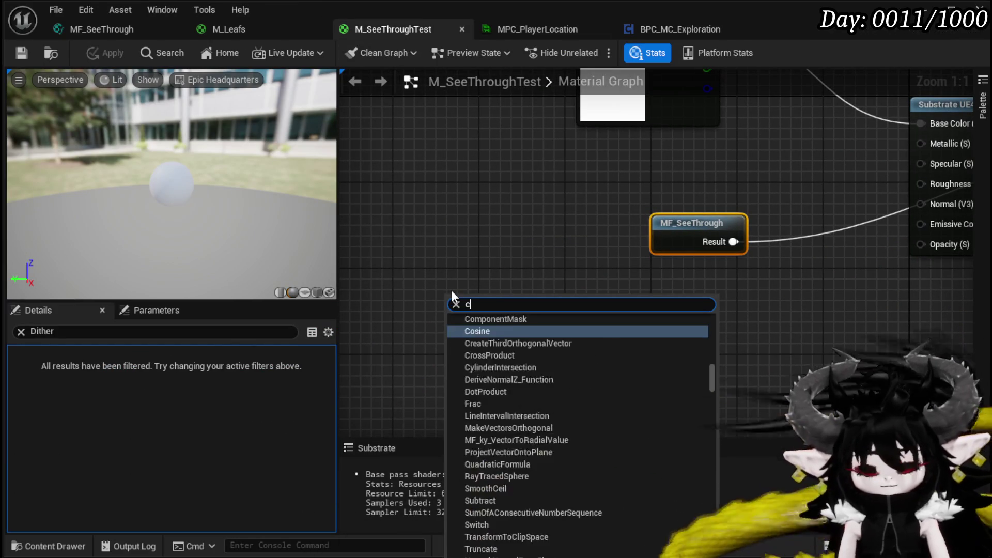
type("olle")
key("Return")
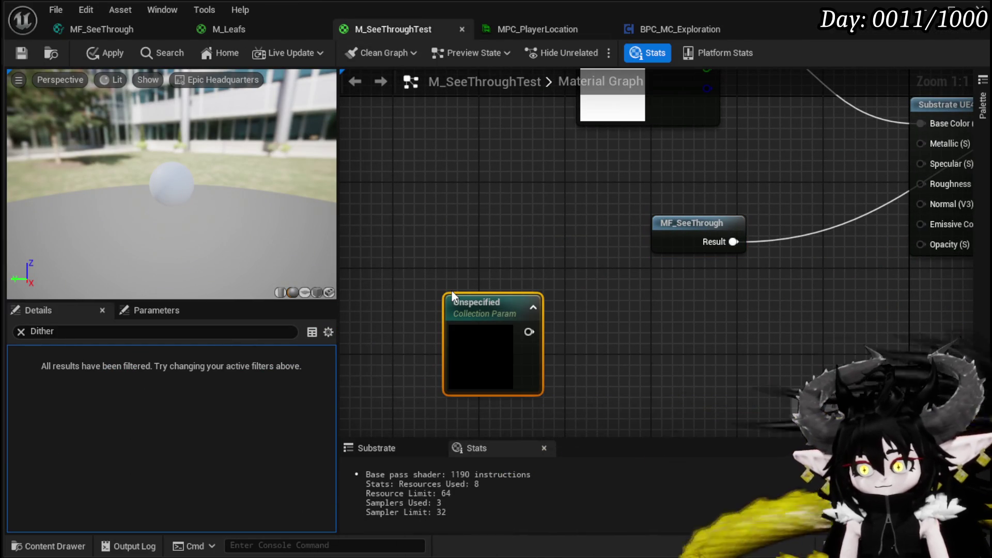
Set the Collection Parameter node's Collection to MPC_PlayerLocation
left_click(527, 406)
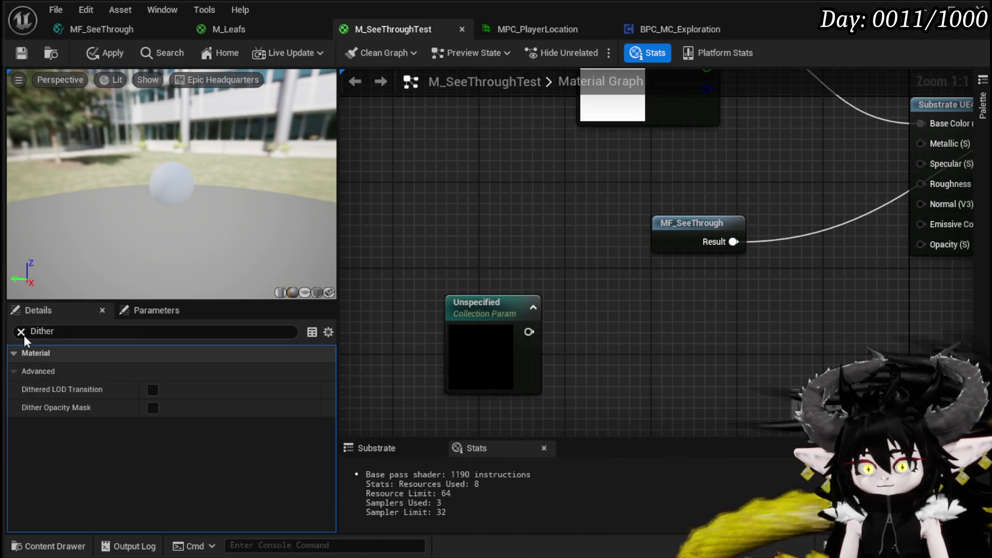
left_click(20, 331)
left_click(483, 308)
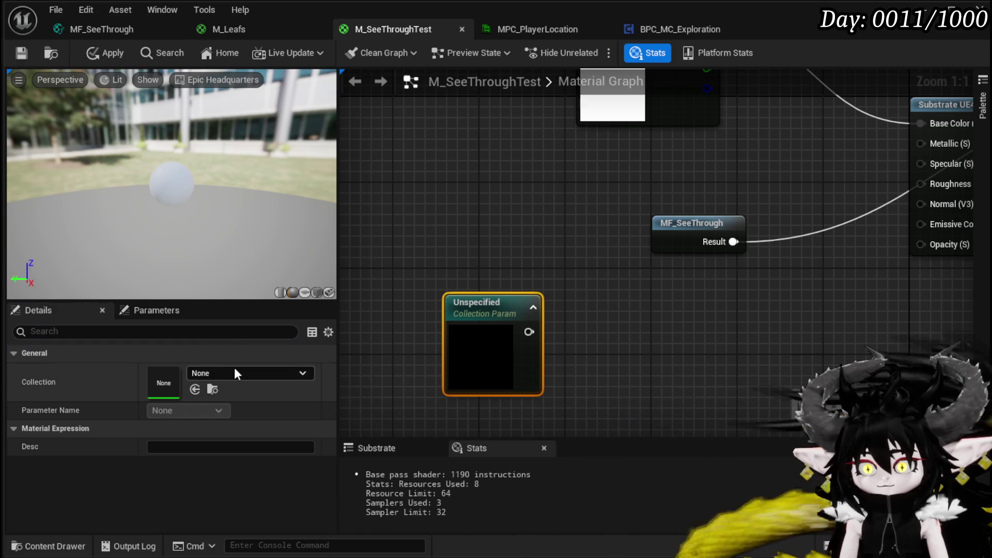
left_click(243, 373)
type("Pla")
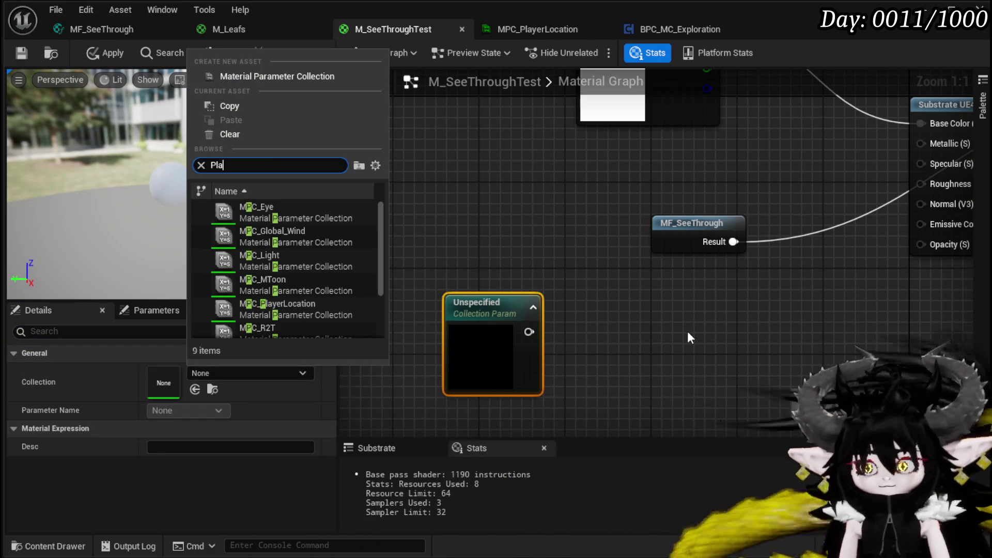
type("yerlo")
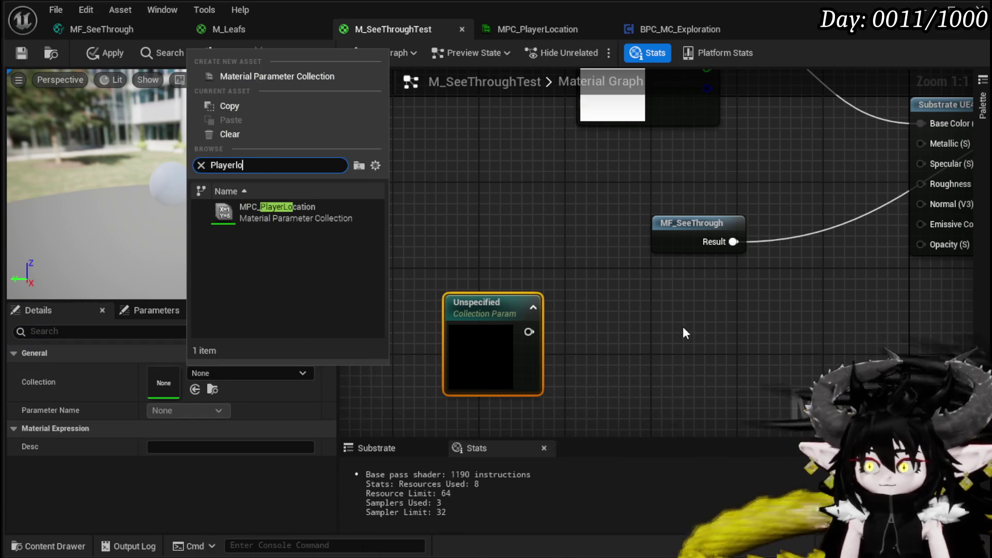
left_click(308, 212)
Apply and save M_SeeThroughTest, then cut the collection parameter node out of the graph
left_click(484, 228)
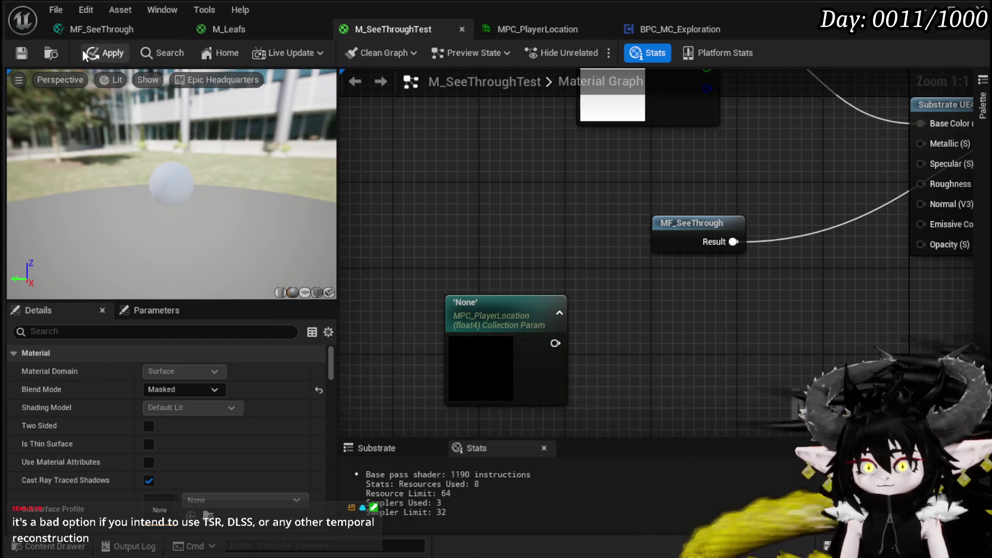
left_click(85, 53)
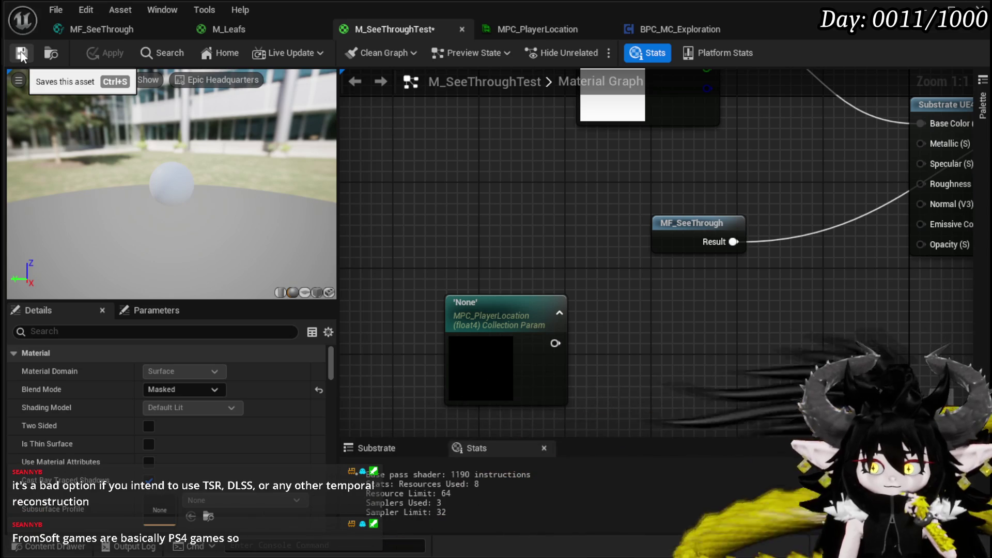
left_click(22, 54)
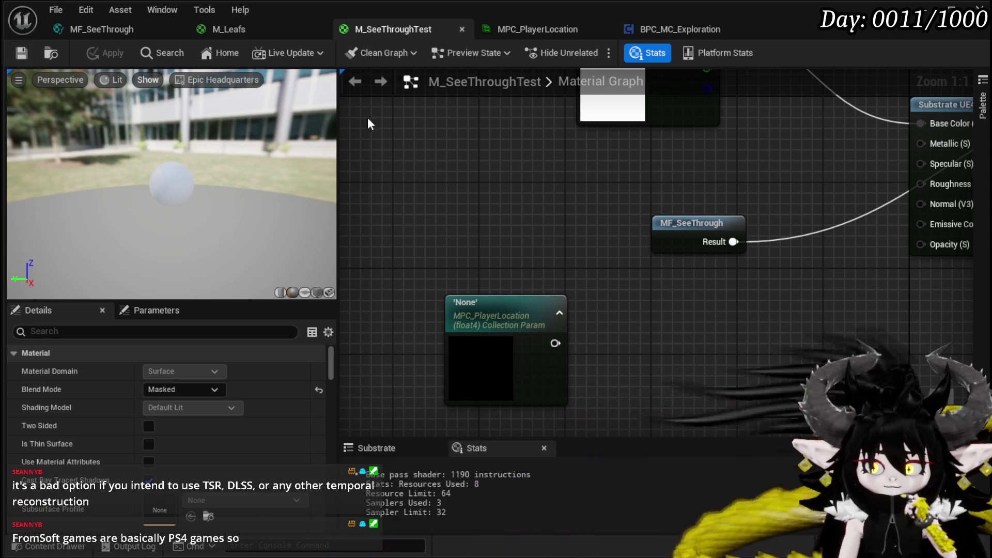
scroll(396, 207, "down", 4)
mouse_move(436, 241)
left_mouse_down()
mouse_move(372, 259)
mouse_move(451, 240)
mouse_move(499, 411)
left_mouse_up()
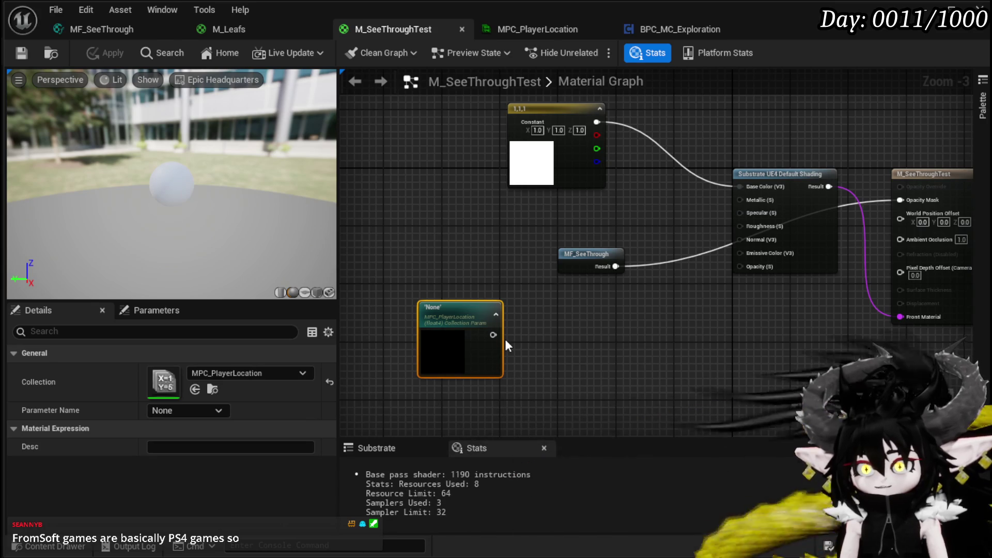
key("Delete")
left_click(93, 31)
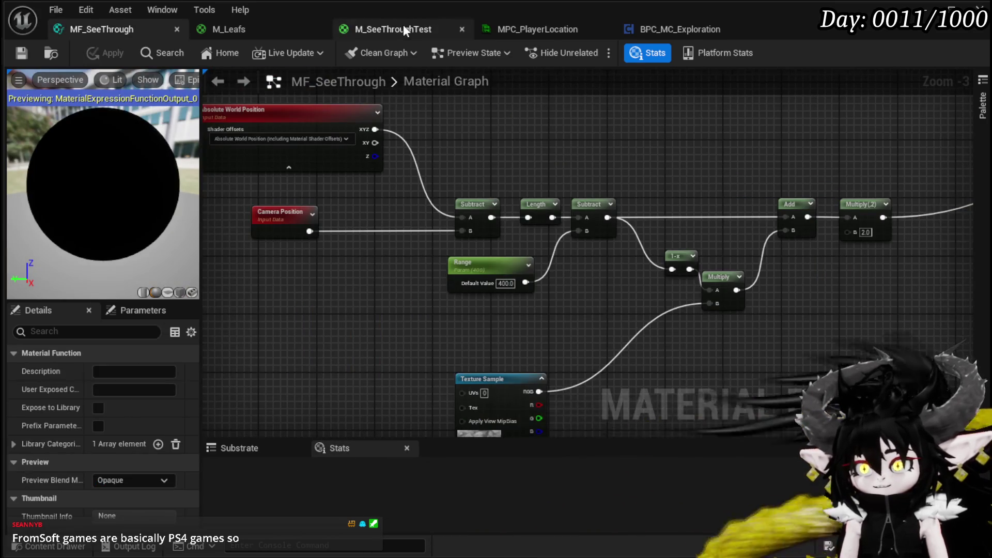
Save M_SeeThroughTest and paste the collection parameter node into MF_SeeThrough
left_click(404, 26)
left_click(16, 56)
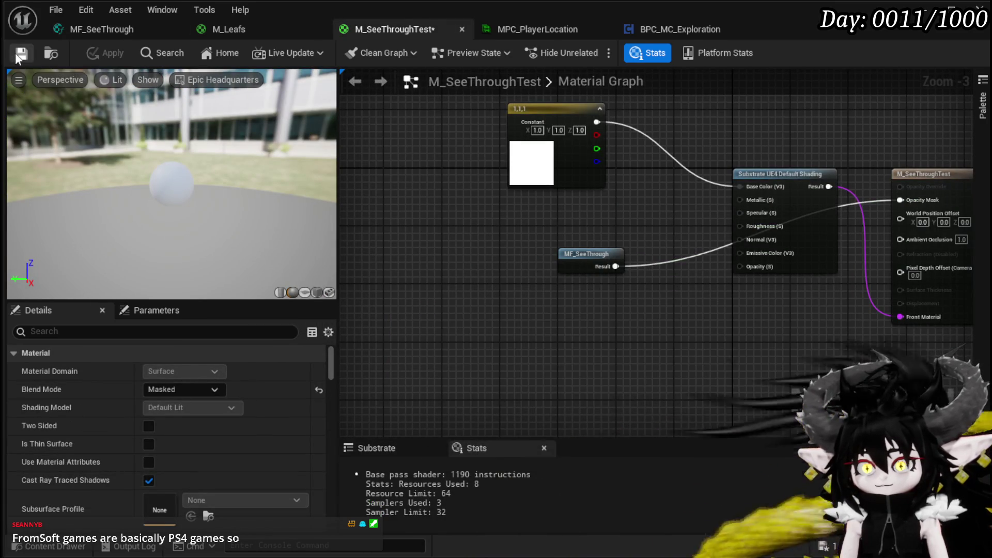
left_click(81, 32)
mouse_move(417, 190)
left_mouse_down()
mouse_move(436, 206)
mouse_move(473, 163)
mouse_move(347, 93)
left_mouse_up()
scroll(612, 227, "down", 4)
scroll(398, 302, "up", 3)
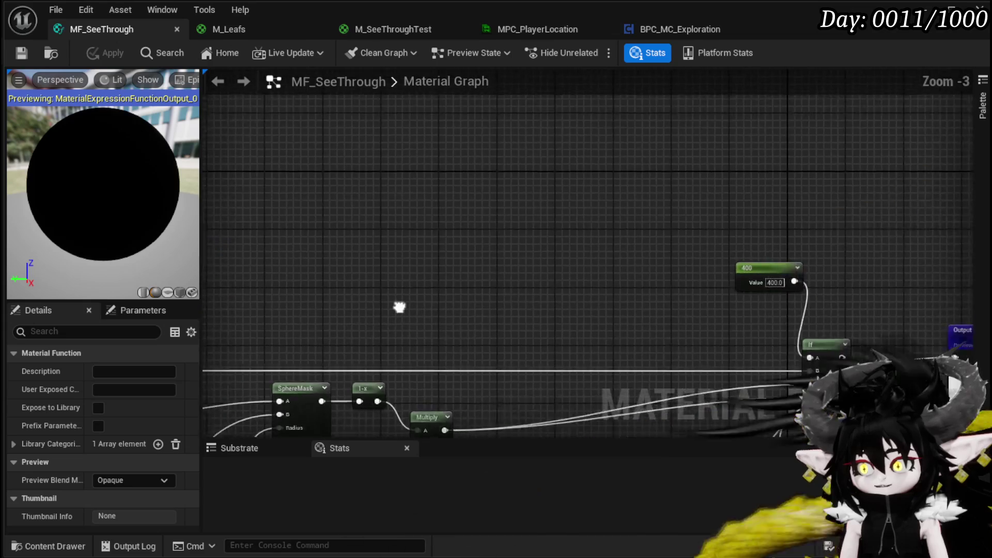
scroll(405, 215, "up", 1)
key("ctrl+v")
Arrange the collection parameter beside the Absolute World Position and Camera Position nodes
scroll(462, 331, "down", 1)
scroll(462, 331, "down", 2)
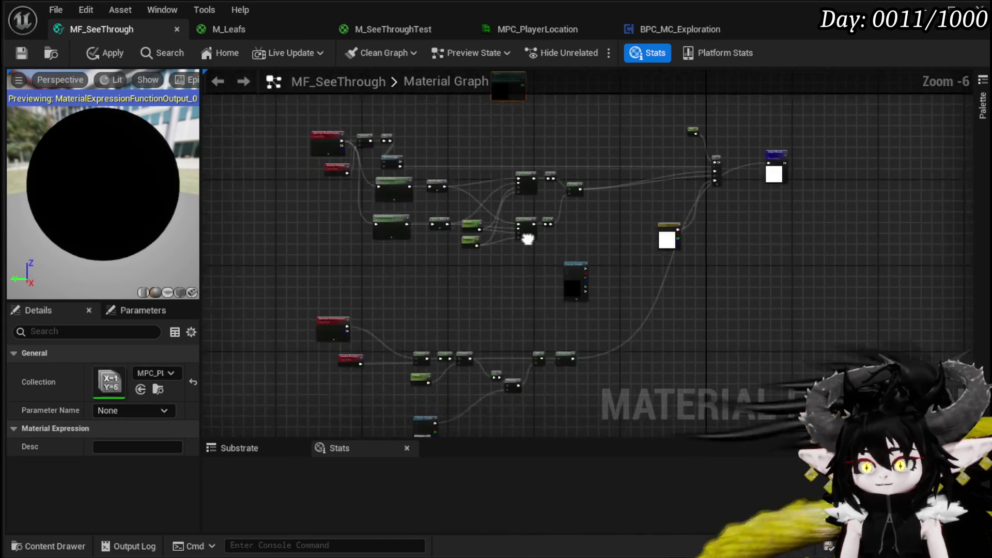
scroll(257, 344, "up", 3)
left_click_drag(324, 403, 575, 164)
scroll(565, 195, "down", 3)
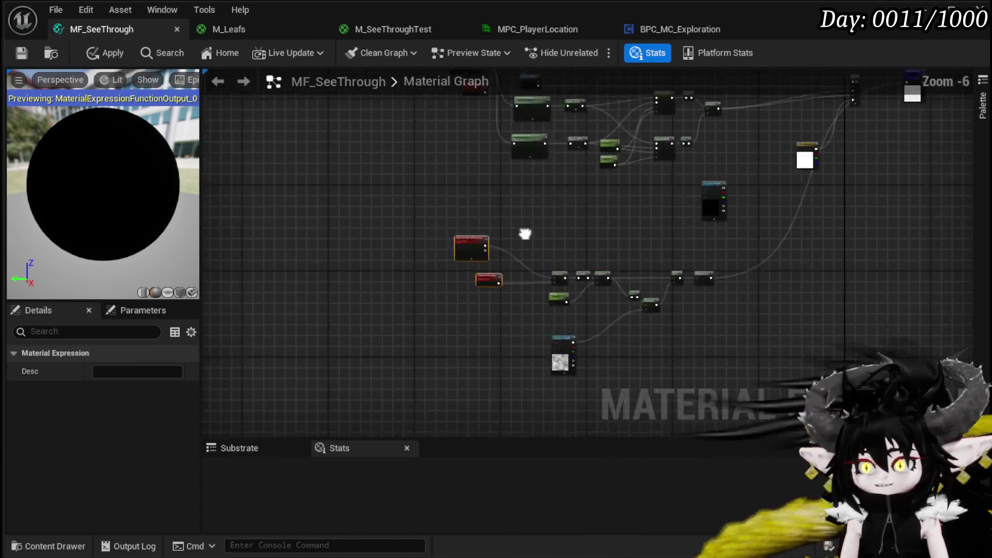
scroll(465, 207, "up", 4)
left_click_drag(481, 239, 440, 121)
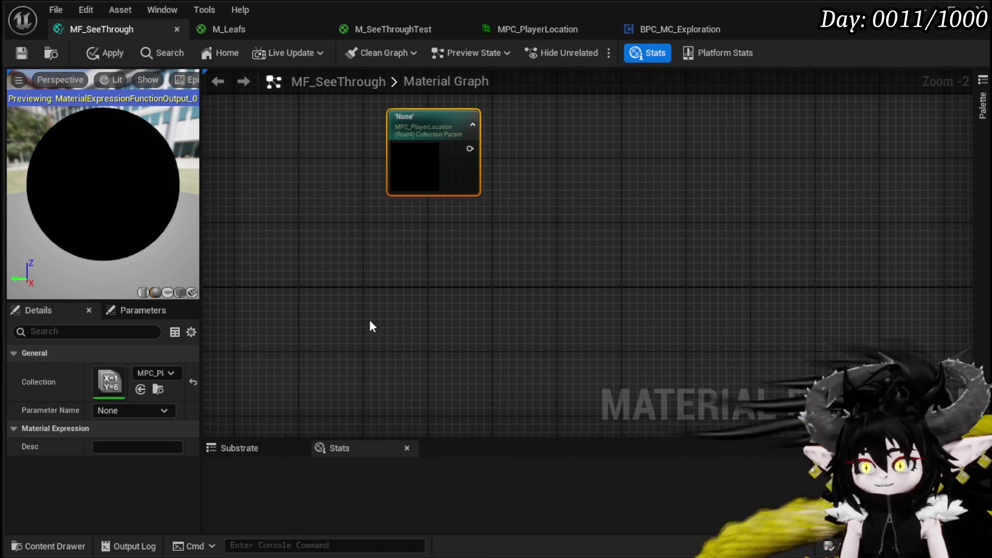
key("ctrl+v")
mouse_move(415, 228)
left_mouse_down()
mouse_move(349, 220)
mouse_move(393, 224)
left_mouse_up()
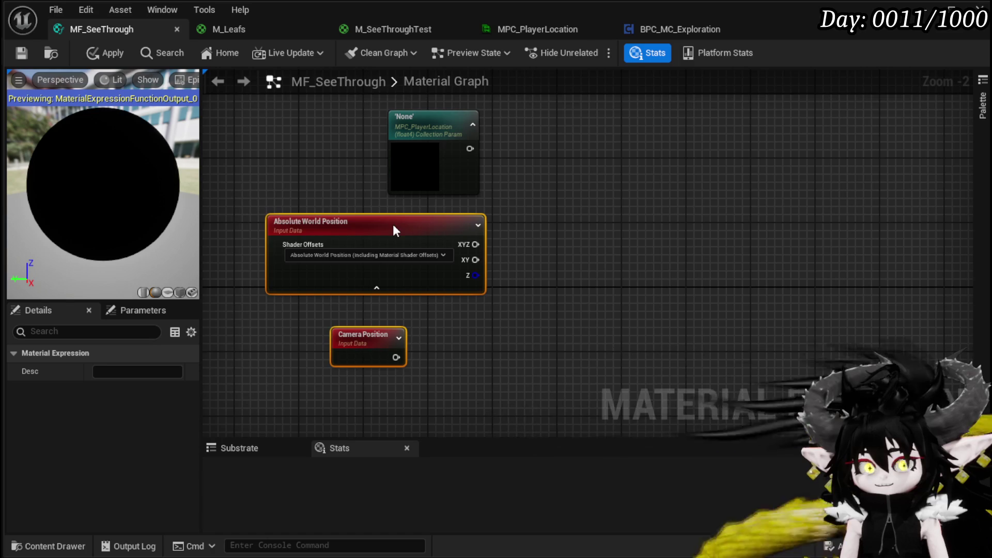
left_click_drag(649, 258, 605, 318)
Feed the player location output into a Component Mask keeping R, G and B
left_click_drag(423, 207, 565, 219)
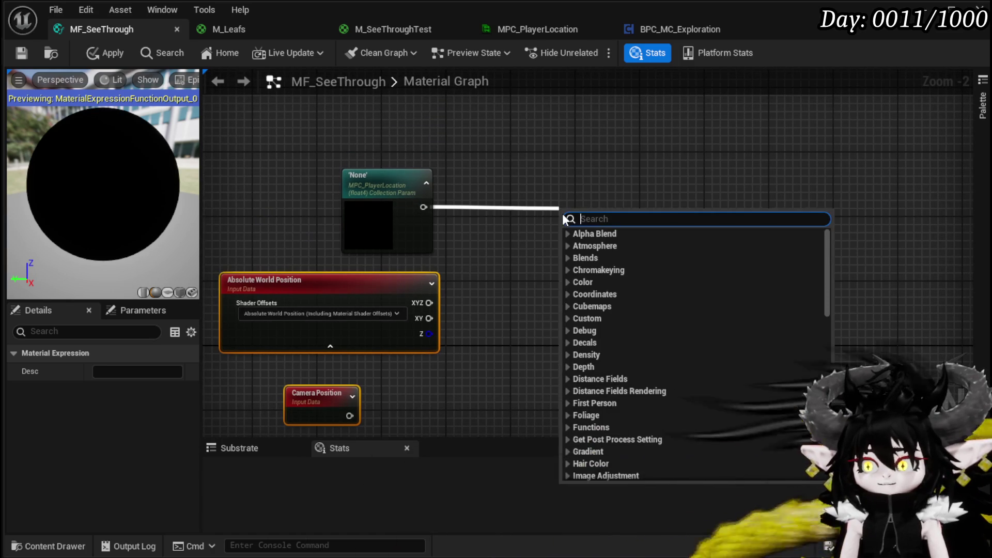
type("mask")
key("Return")
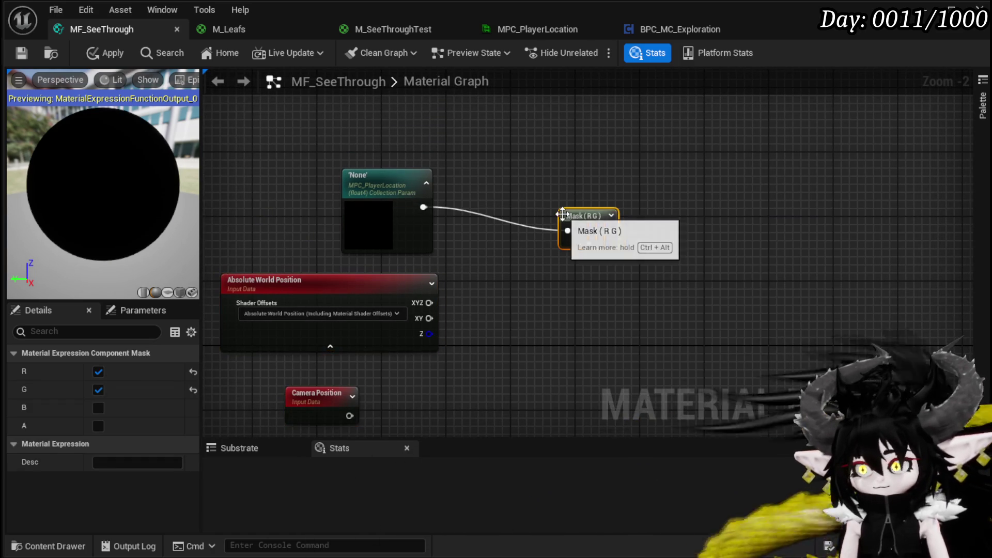
left_click(592, 244)
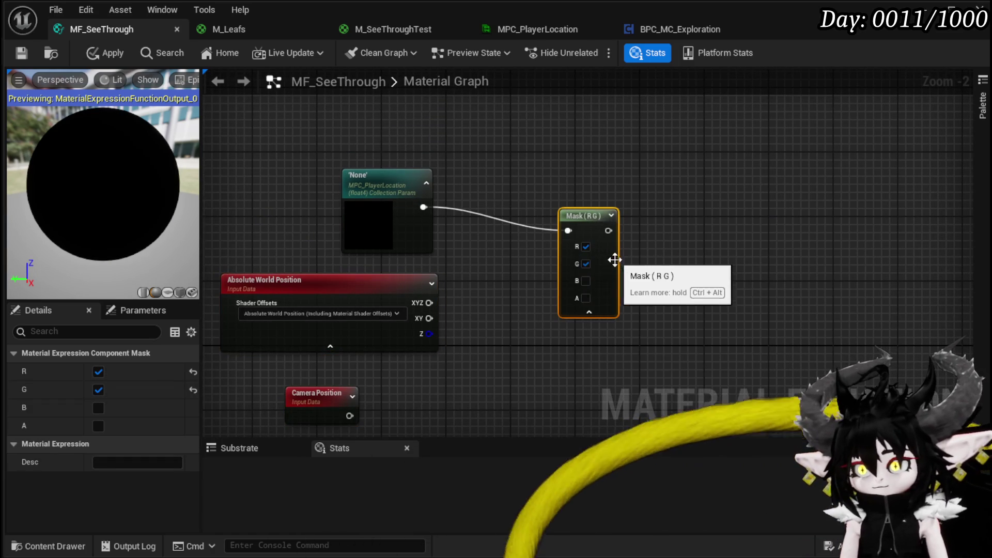
left_click(586, 281)
left_click_drag(572, 213, 523, 190)
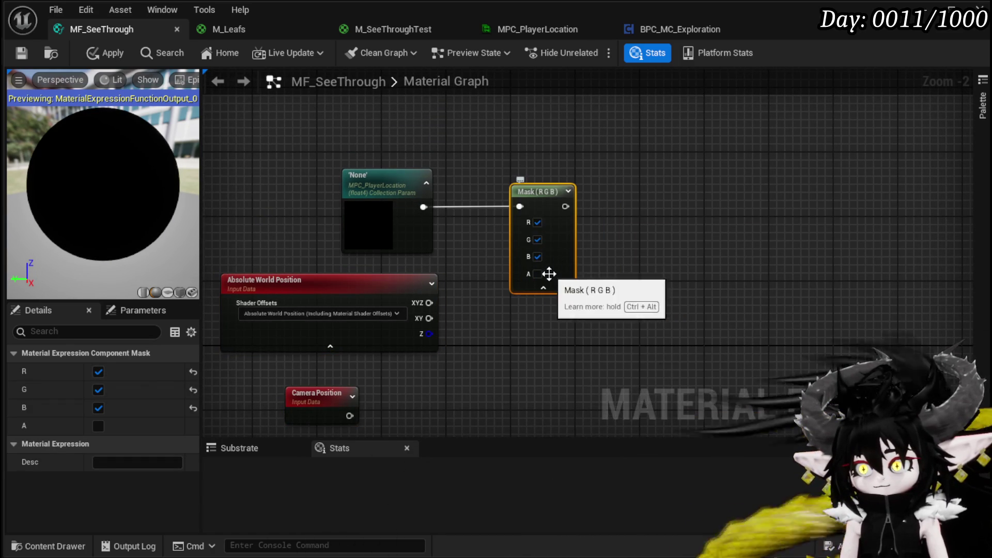
left_click(542, 288)
left_click_drag(584, 290, 357, 284)
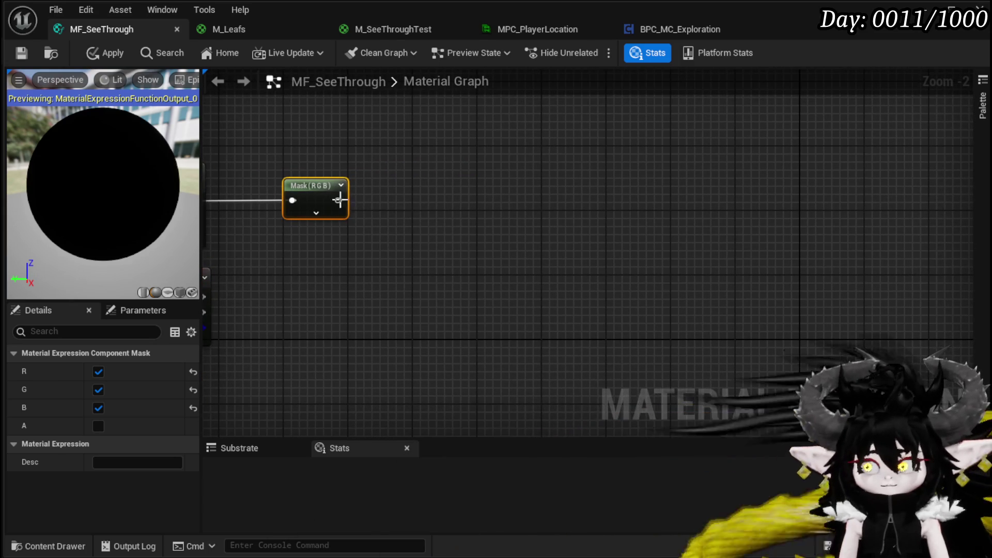
left_click_drag(339, 200, 488, 244)
type("subtr")
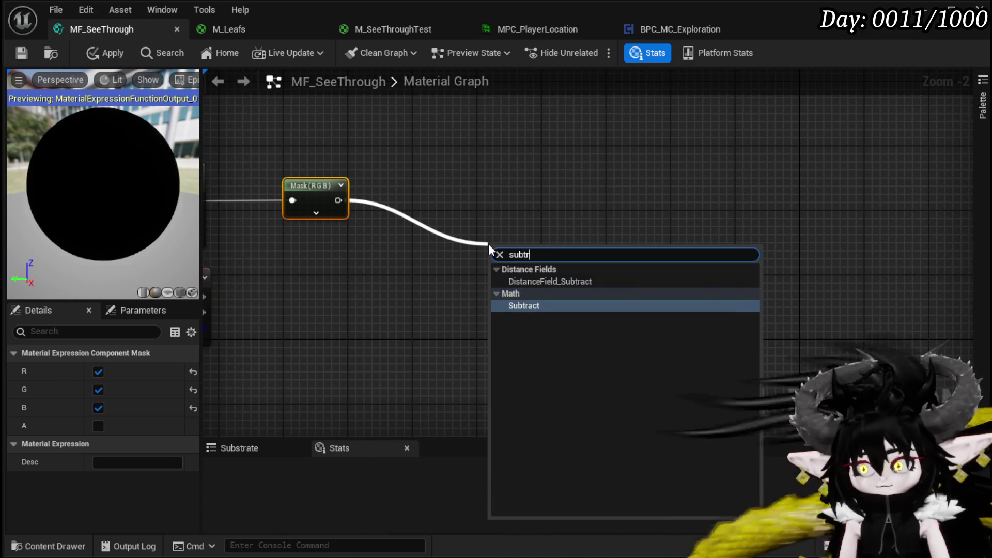
Add Subtract nodes fed by the Mask and by Absolute World Position
left_click(522, 305)
mouse_move(326, 274)
left_mouse_down()
mouse_move(452, 260)
mouse_move(451, 233)
mouse_move(439, 236)
left_mouse_up()
left_click_drag(311, 256, 434, 259)
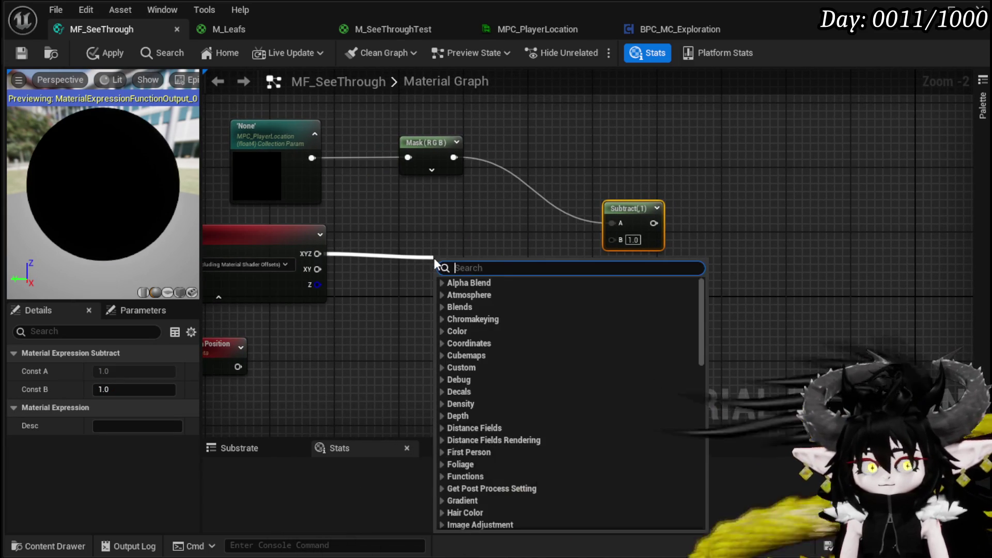
type("subtr")
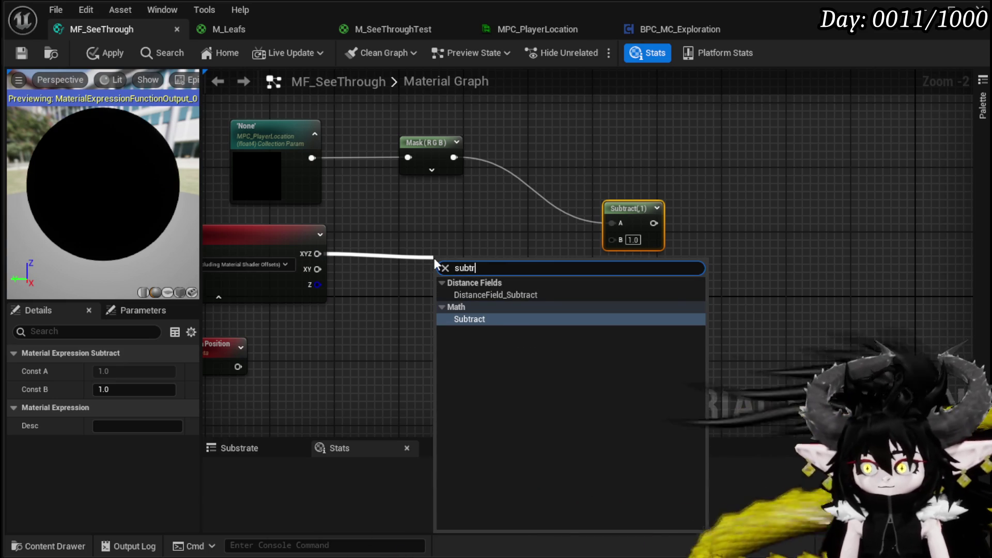
left_click(503, 322)
Wire Camera Position into both Subtract nodes' B inputs and tidy their layout
left_click_drag(484, 280, 613, 242)
mouse_move(298, 294)
left_mouse_down()
mouse_move(429, 299)
mouse_move(680, 160)
left_mouse_up()
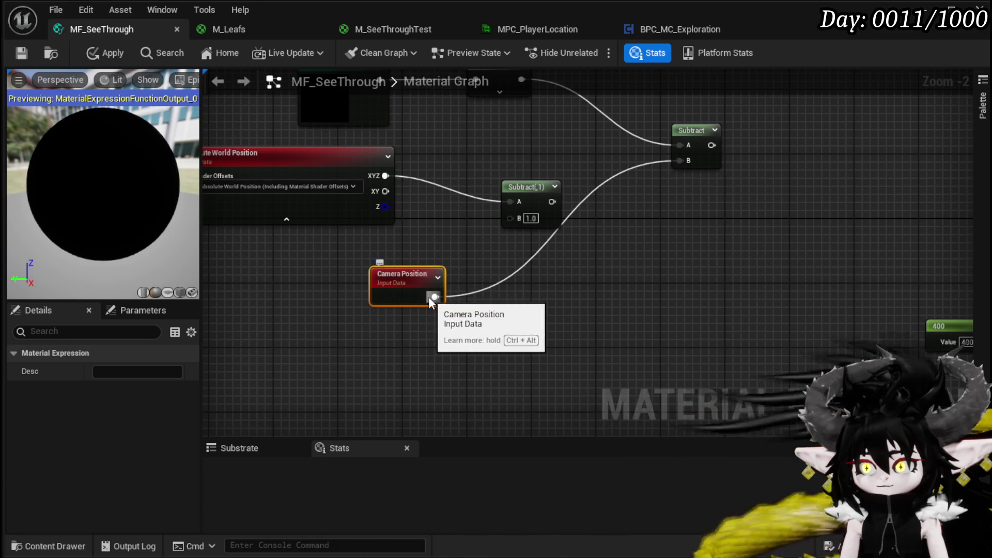
left_click_drag(435, 297, 514, 213)
mouse_move(404, 276)
left_mouse_down()
mouse_move(319, 254)
mouse_move(365, 254)
left_mouse_up()
mouse_move(550, 203)
left_mouse_down()
mouse_move(690, 200)
mouse_move(716, 217)
left_mouse_up()
left_click_drag(357, 172, 481, 172)
mouse_move(687, 222)
left_mouse_down()
mouse_move(665, 247)
mouse_move(602, 270)
left_mouse_up()
Normalize each Subtract result with its own Normalize node and apply the changes
right_click(658, 215)
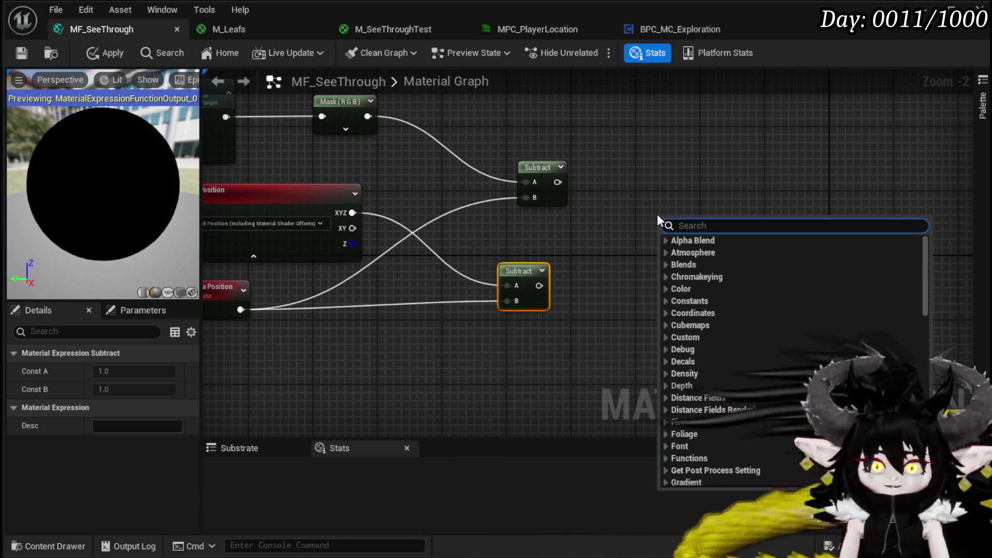
type("normal")
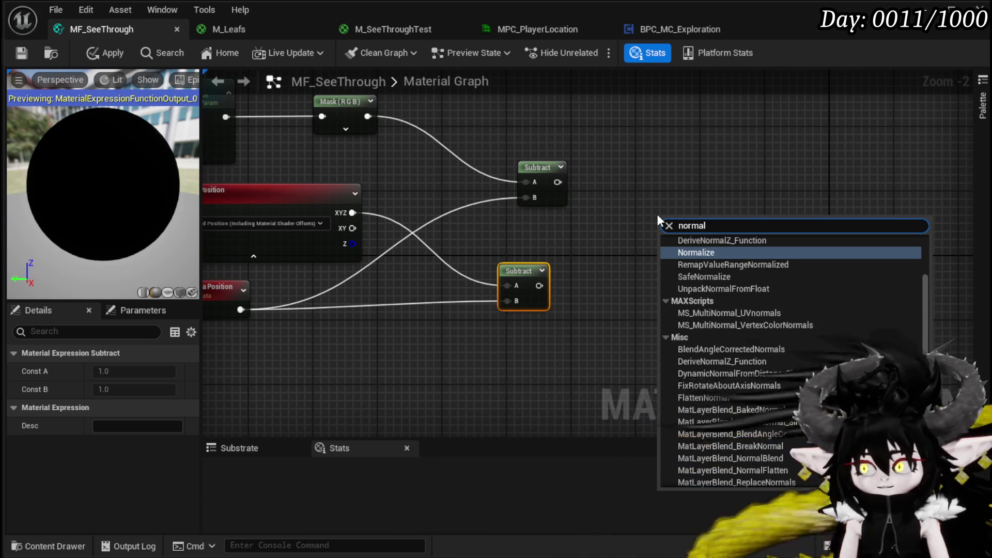
type("i")
key("Return")
mouse_move(558, 182)
left_mouse_down()
mouse_move(667, 237)
mouse_move(641, 190)
mouse_move(615, 172)
left_mouse_up()
mouse_move(613, 241)
left_mouse_down()
mouse_move(525, 230)
mouse_move(534, 230)
left_mouse_up()
key("ctrl+c")
key("ctrl+v")
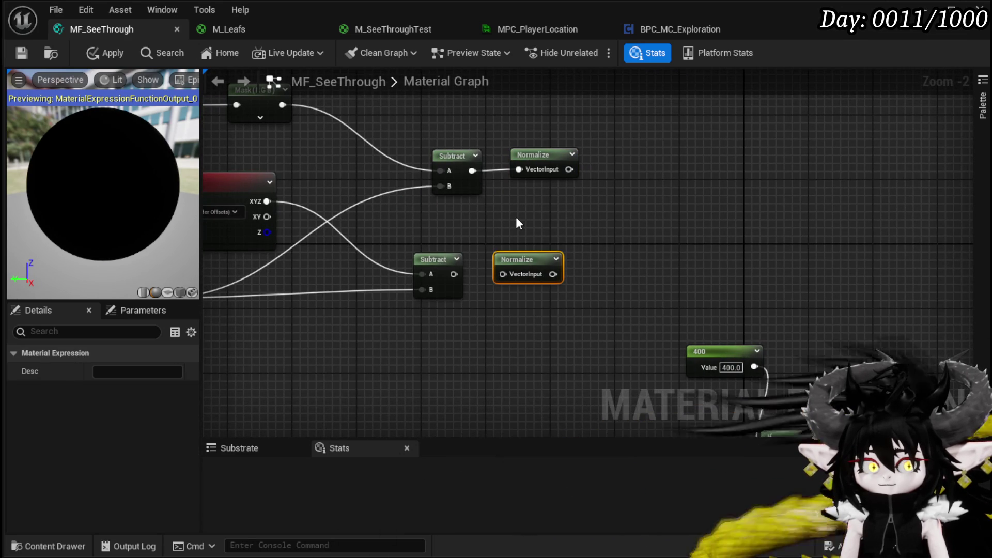
left_click_drag(453, 274, 504, 274)
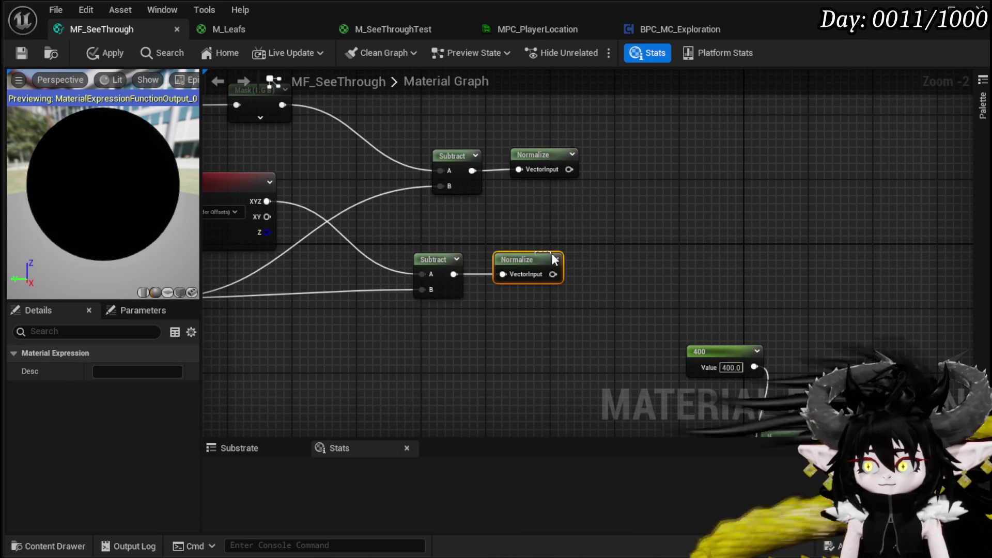
scroll(538, 221, "down", 2)
left_click(96, 53)
scroll(675, 211, "up", 4)
left_click_drag(675, 211, 562, 166)
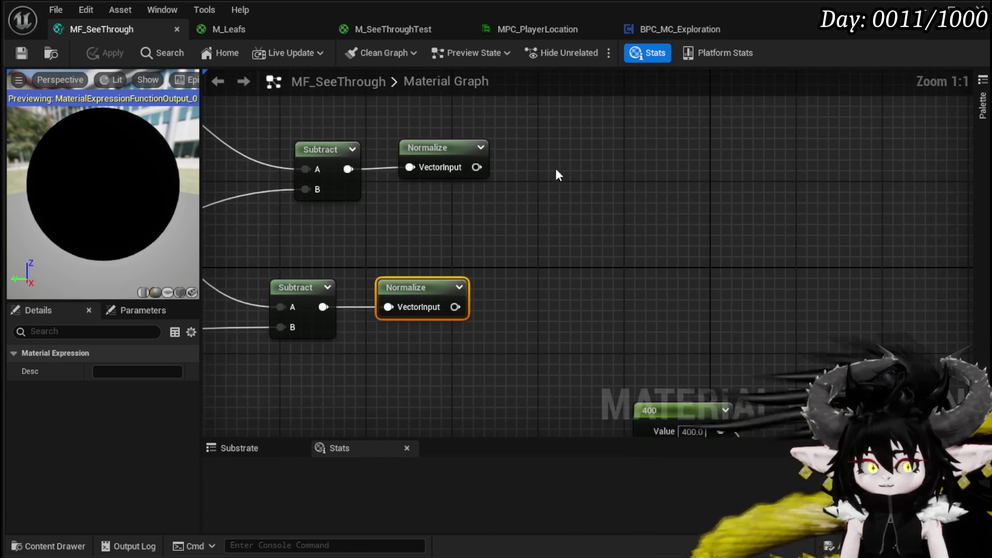
Add a DotProduct node taking the upper Normalize as A and the lower as B
right_click(538, 172)
type("dot")
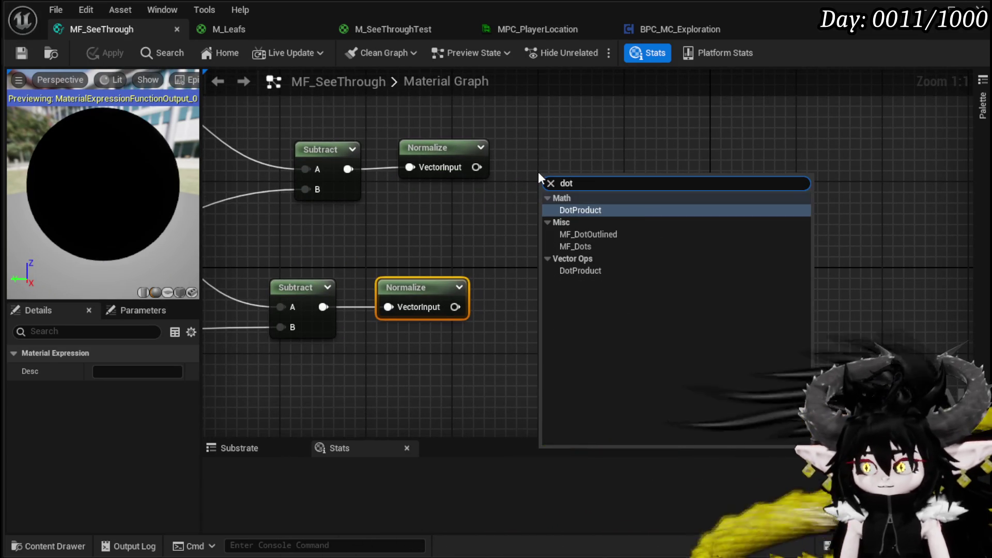
key("Return")
left_click_drag(473, 168, 551, 202)
left_click_drag(556, 182, 534, 212)
mouse_move(467, 309)
left_mouse_down()
mouse_move(526, 269)
mouse_move(528, 252)
left_mouse_up()
Connect the Dot result to Output Result and apply the function changes
mouse_move(646, 265)
left_mouse_down()
mouse_move(476, 262)
mouse_move(546, 200)
left_mouse_up()
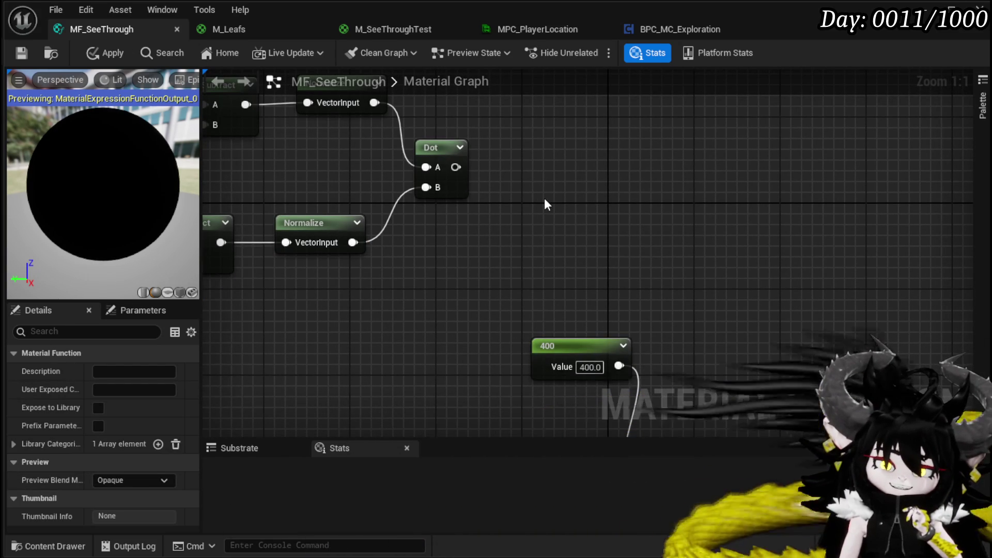
scroll(642, 203, "down", 2)
left_click_drag(641, 202, 495, 164)
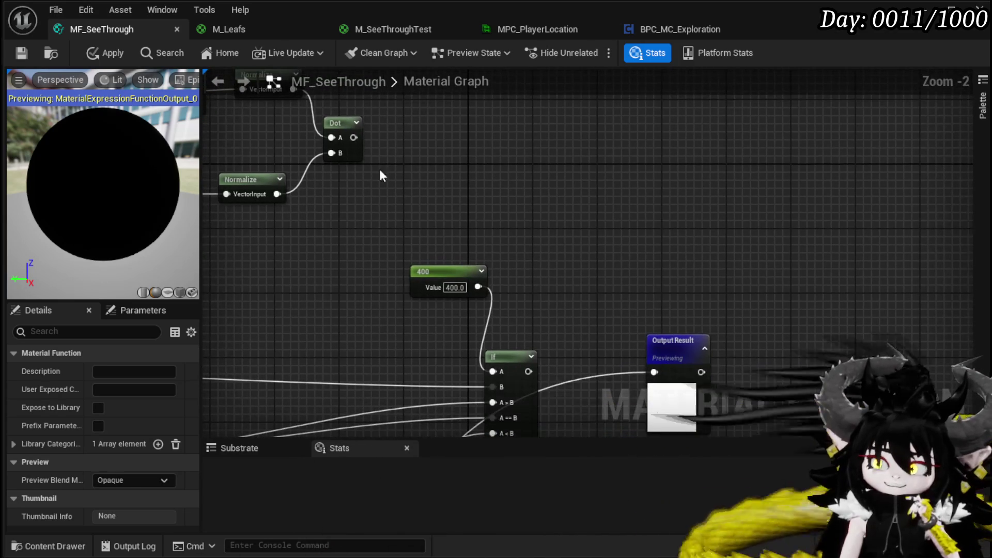
left_click(106, 53)
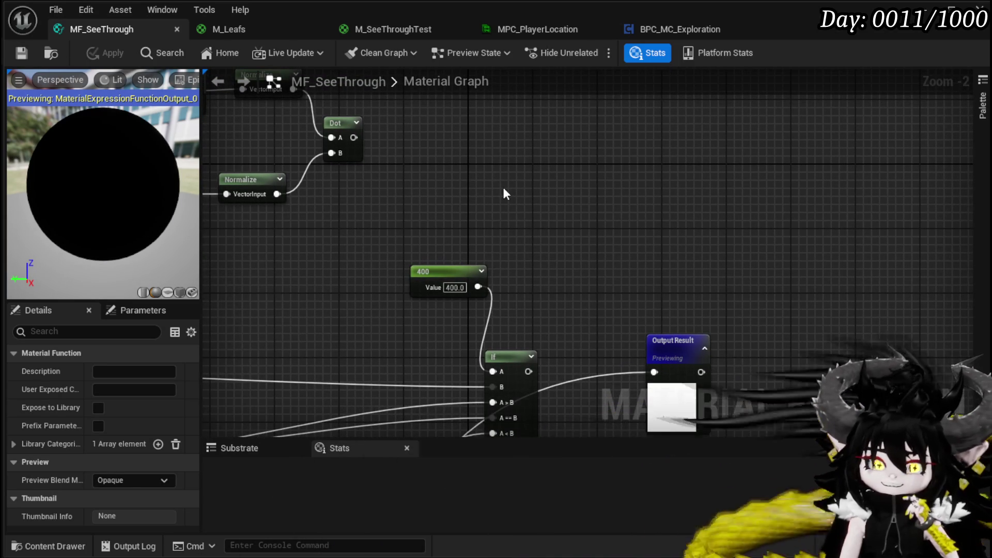
mouse_move(353, 138)
left_mouse_down()
mouse_move(664, 395)
mouse_move(661, 367)
left_mouse_up()
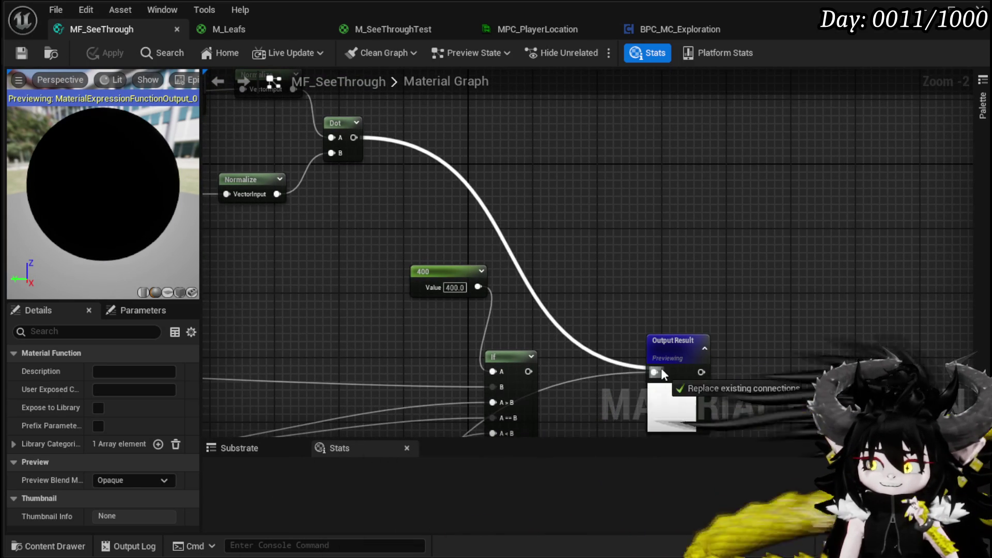
left_click(106, 53)
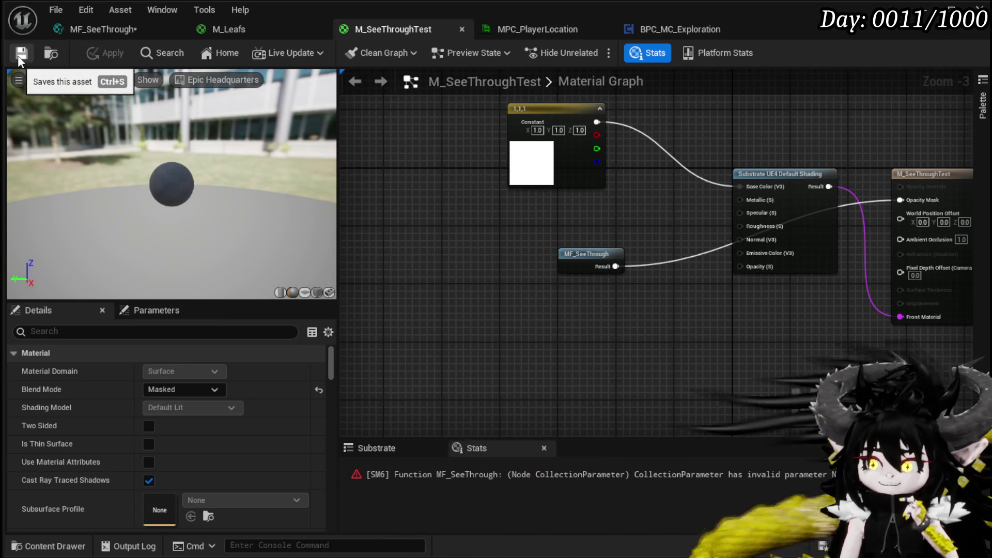
Set the 'None' collection parameter node's Parameter Name to PlayerLocation in Details
left_click(111, 30)
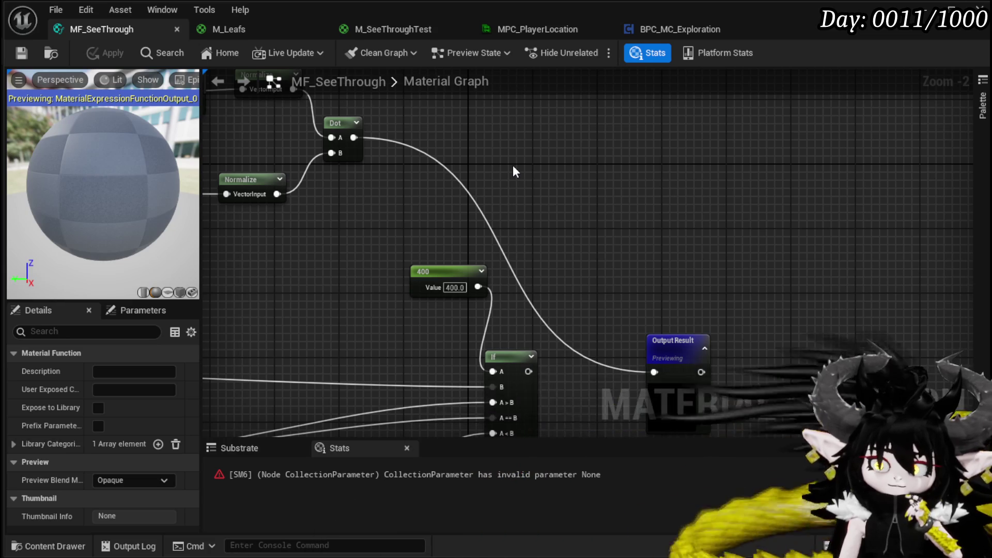
mouse_move(513, 172)
left_mouse_down()
mouse_move(731, 206)
mouse_move(682, 224)
mouse_move(404, 199)
mouse_move(419, 197)
mouse_move(470, 241)
mouse_move(600, 220)
mouse_move(446, 239)
mouse_move(660, 221)
mouse_move(626, 270)
mouse_move(522, 236)
mouse_move(595, 236)
left_mouse_up()
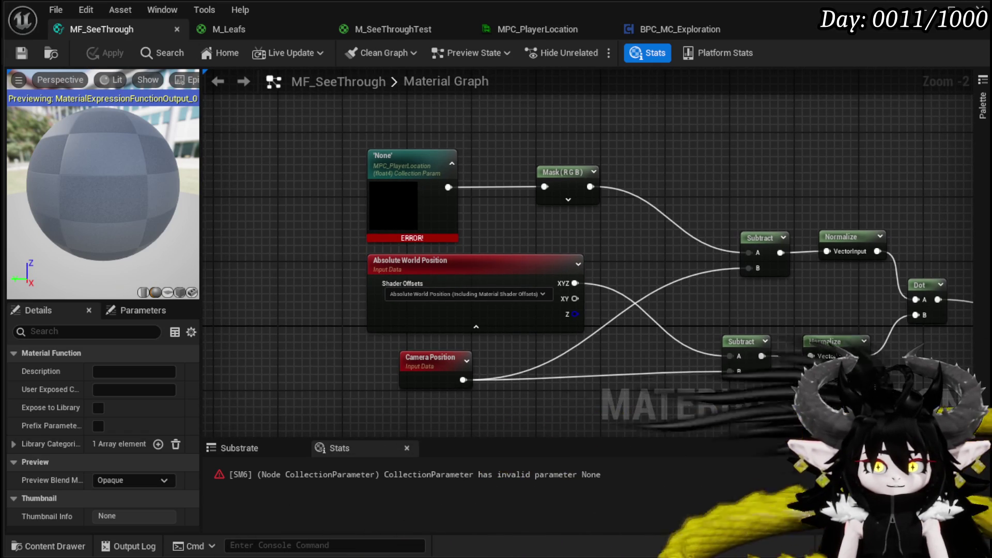
left_click(458, 209)
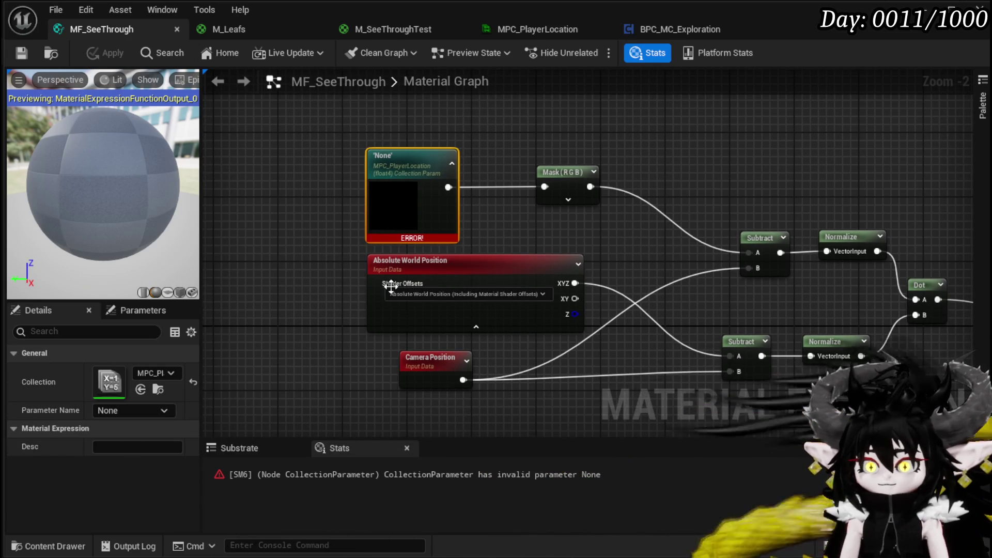
left_click(124, 411)
left_click(116, 425)
left_click(308, 163)
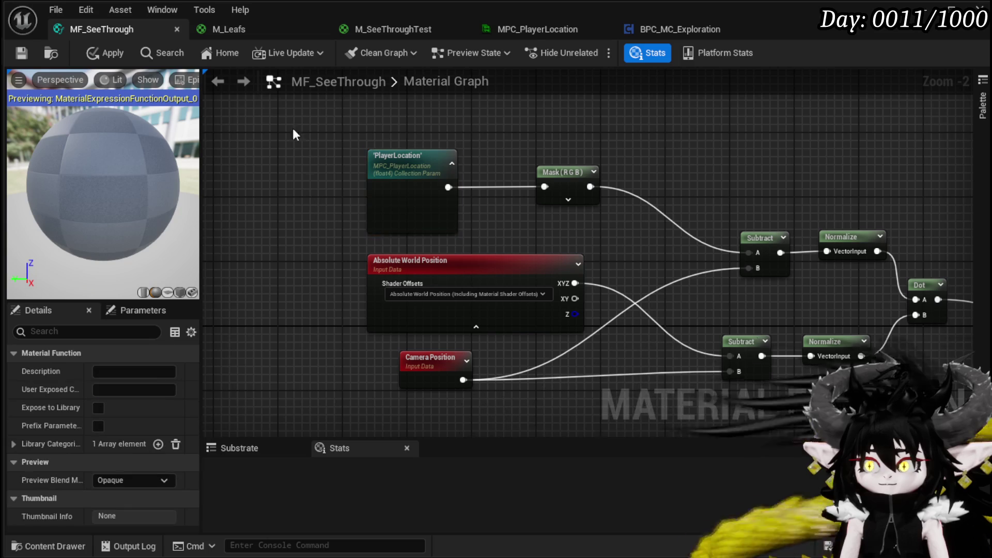
Apply the PlayerLocation fix and line up the upper Subtract and Normalize nodes
left_click(21, 53)
left_click_drag(656, 238, 372, 184)
left_click_drag(568, 199, 569, 200)
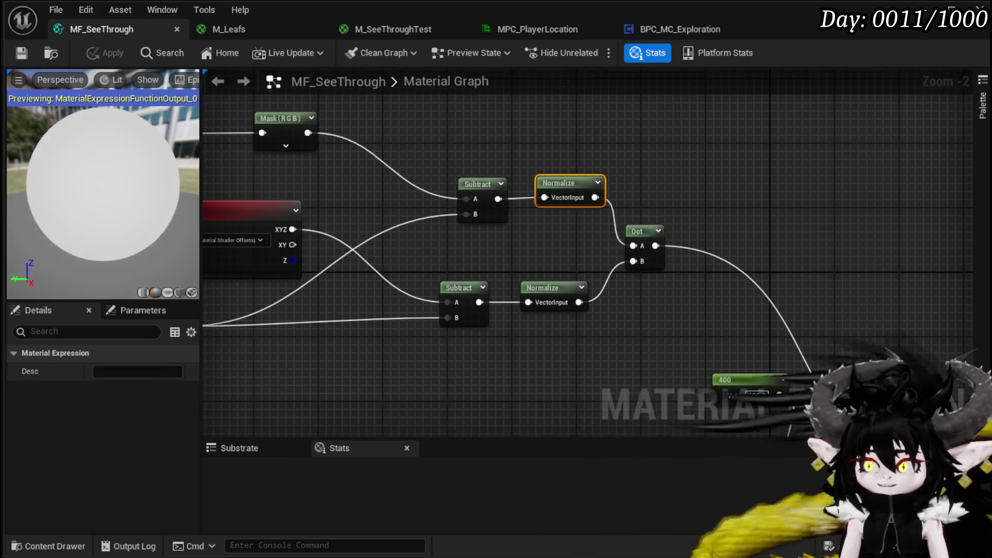
left_click_drag(581, 270, 668, 271)
mouse_move(580, 199)
left_mouse_down()
mouse_move(468, 179)
mouse_move(361, 179)
left_mouse_up()
left_click(397, 243)
left_click(107, 54)
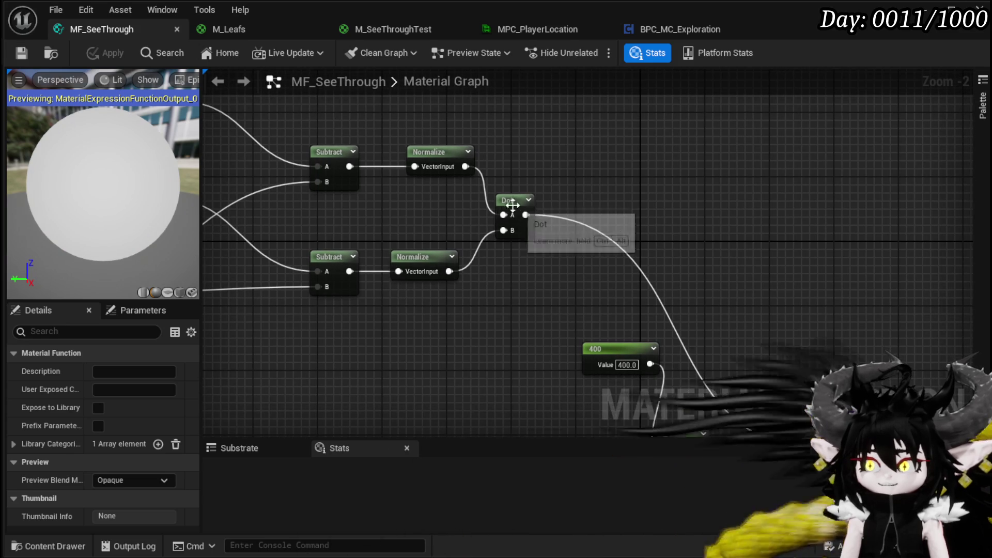
Align the Dot node between the two Normalize nodes and clear space after its output
left_click_drag(560, 242, 559, 241)
mouse_move(559, 241)
left_mouse_down()
mouse_move(505, 199)
mouse_move(402, 206)
left_mouse_up()
left_click(398, 204)
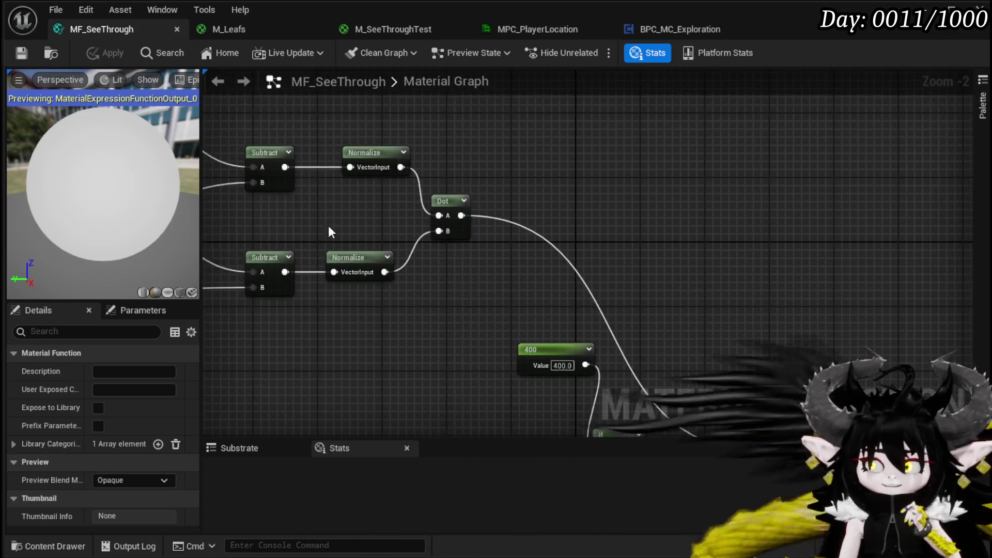
left_click_drag(434, 150, 435, 151)
left_click(538, 164)
left_click_drag(535, 185, 519, 185)
left_click(630, 193)
left_click_drag(630, 194, 527, 255)
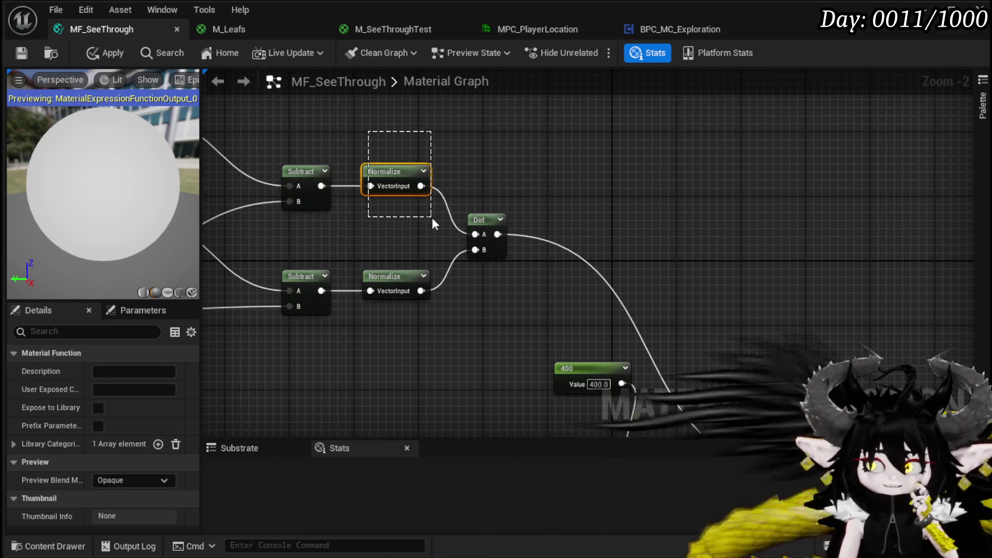
left_click_drag(432, 218, 432, 218)
left_click(538, 181)
left_click_drag(720, 195, 505, 164)
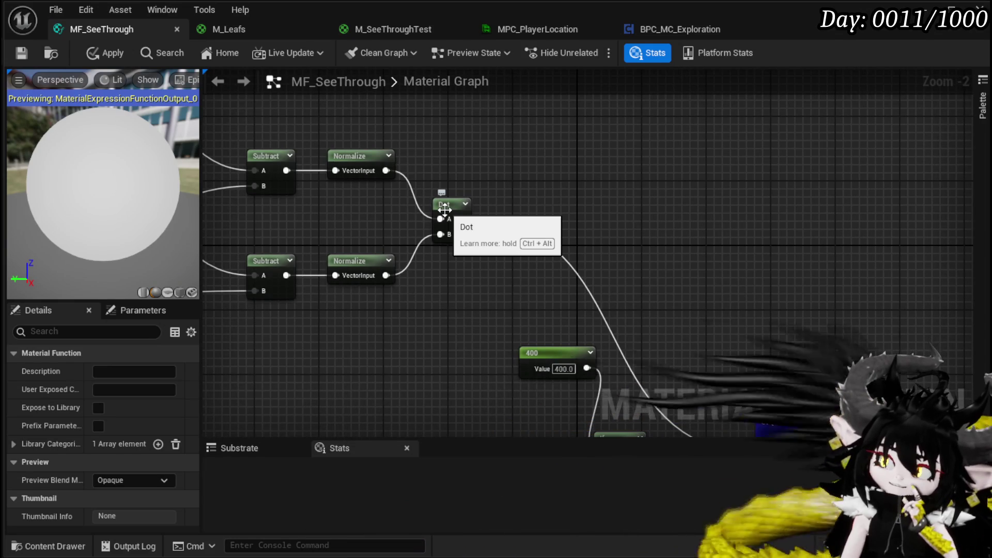
left_click_drag(443, 207, 398, 188)
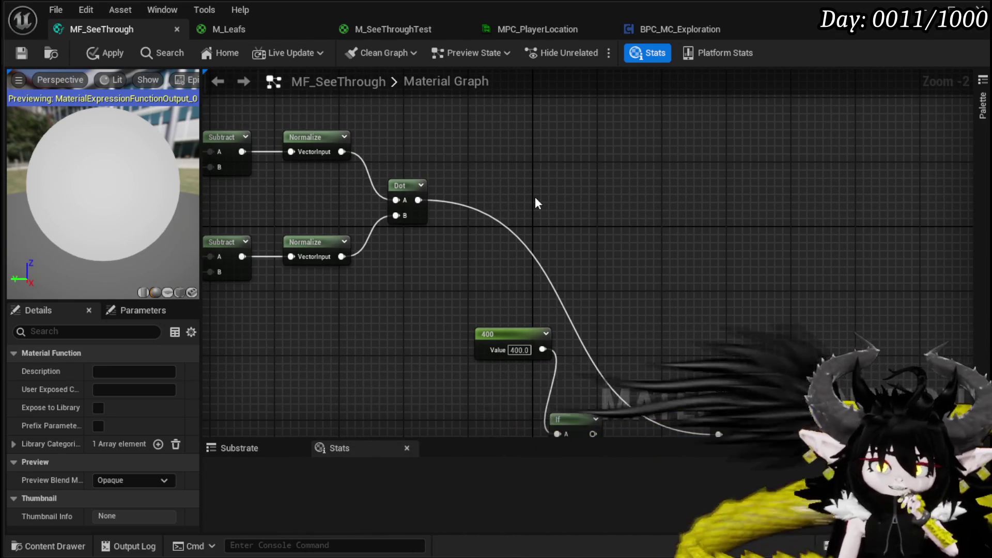
left_click_drag(585, 224, 526, 217)
Insert a 0–1 Clamp between the Dot result and Output Result, aligning the chain
left_click_drag(358, 193, 463, 207)
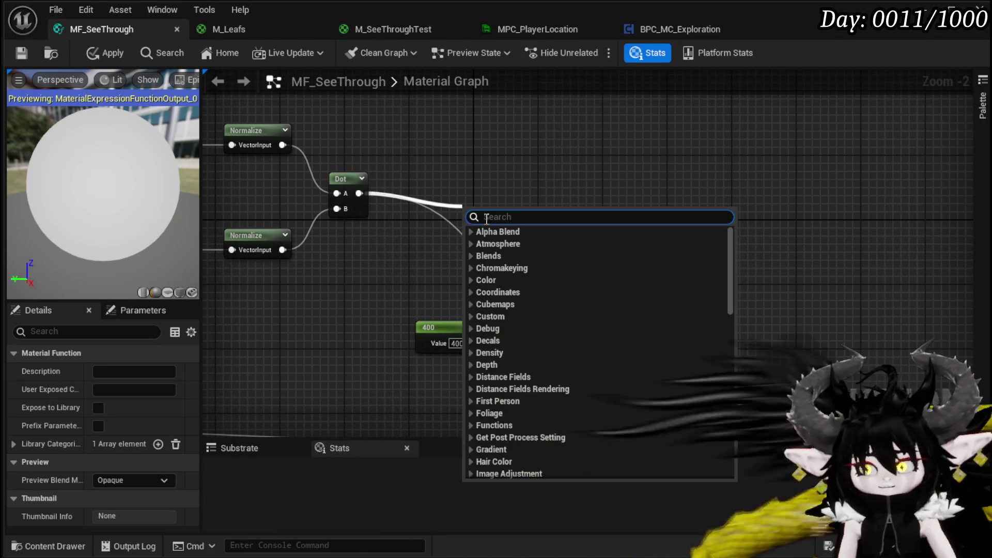
type("clamp")
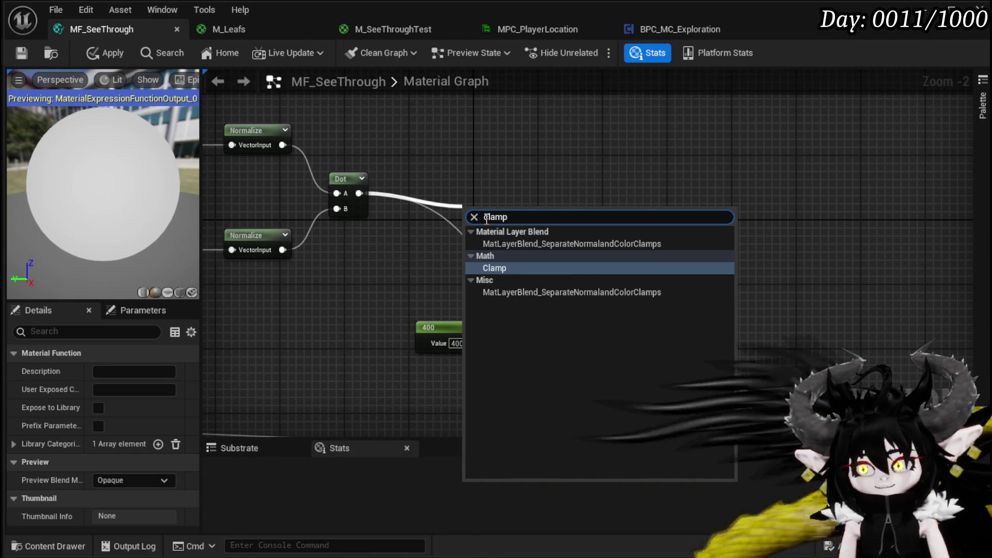
key("Return")
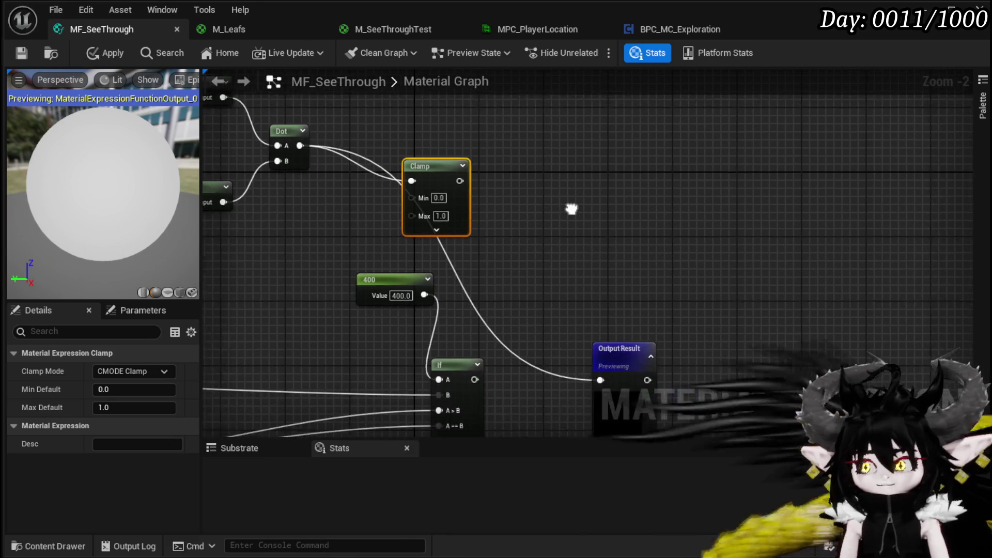
mouse_move(439, 173)
left_mouse_down()
mouse_move(600, 399)
mouse_move(582, 371)
left_mouse_up()
left_click_drag(605, 356, 588, 171)
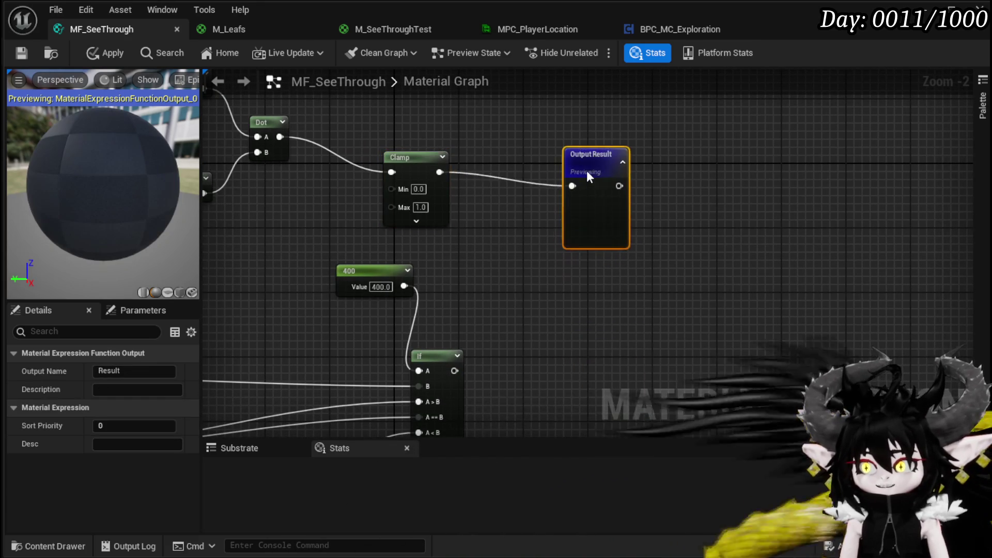
left_click_drag(463, 257, 448, 230)
mouse_move(610, 238)
left_mouse_down()
mouse_move(613, 209)
mouse_move(621, 216)
left_mouse_up()
left_click_drag(522, 201, 605, 207)
Apply and save MF_SeeThrough, then return to M_SeeThroughTest
left_click(105, 53)
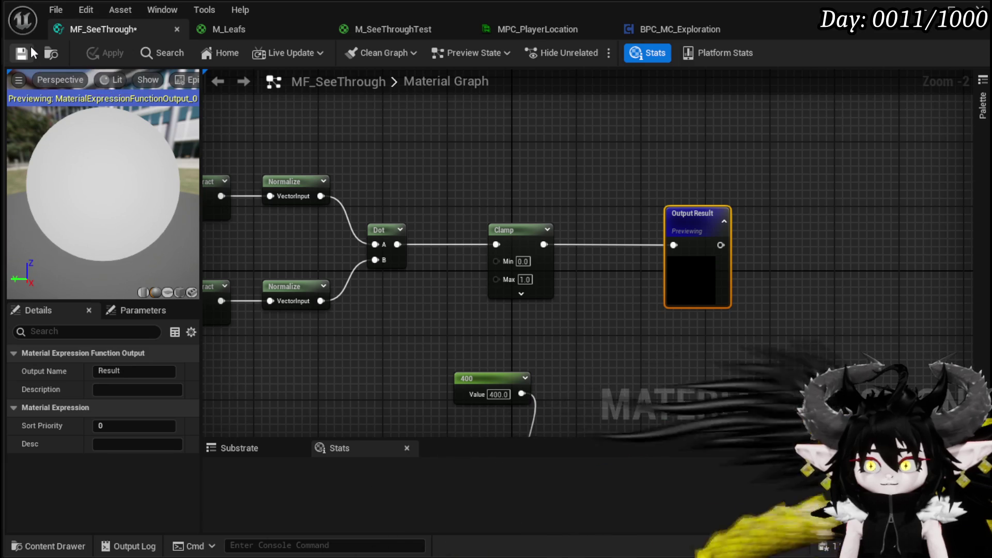
left_click(32, 50)
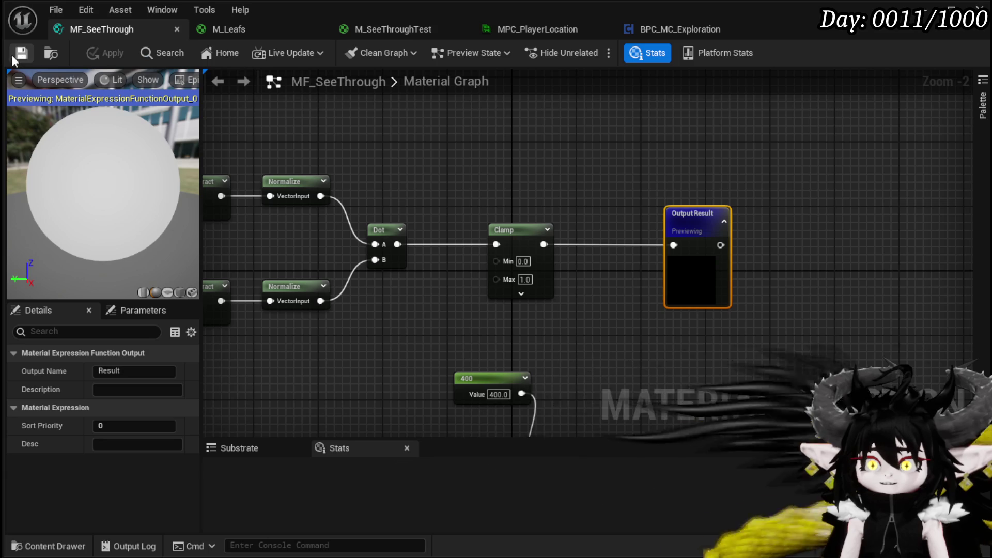
left_click(383, 26)
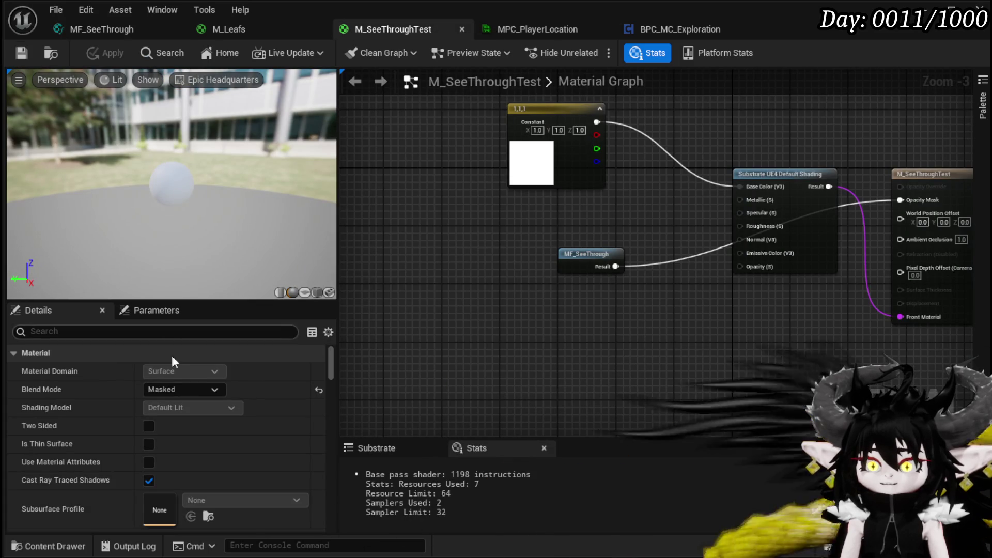
Find the Mask input in Details and open MF_SeeThrough from the test material
type("Mask")
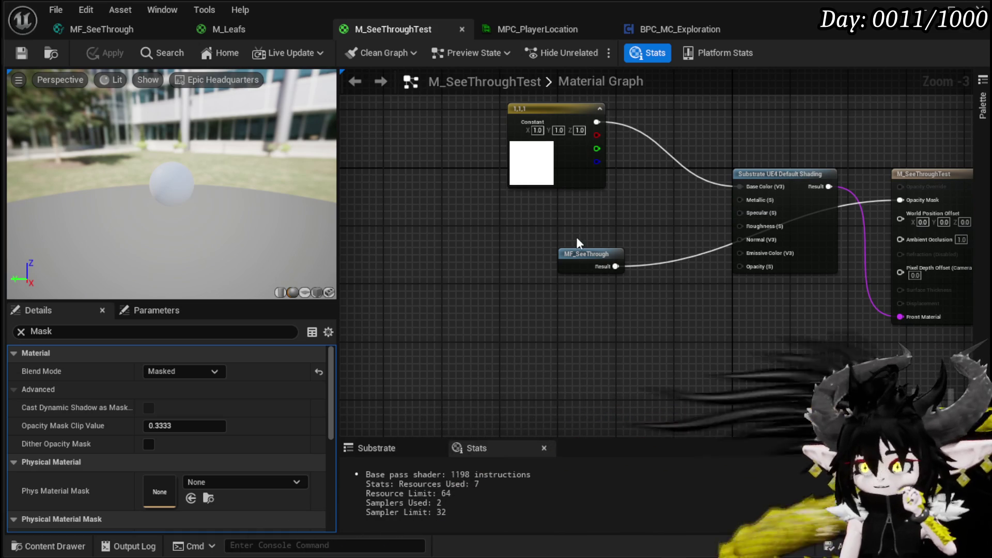
double_click(569, 258)
mouse_move(458, 296)
left_mouse_down()
mouse_move(556, 270)
mouse_move(567, 255)
mouse_move(512, 193)
left_mouse_up()
Move the 400 constant down and Output Result right to leave room after Dot
mouse_move(563, 262)
left_mouse_down()
mouse_move(466, 337)
mouse_move(498, 337)
left_mouse_up()
mouse_move(470, 256)
left_mouse_down()
mouse_move(470, 299)
mouse_move(394, 342)
mouse_move(358, 343)
left_mouse_up()
left_click_drag(675, 192, 941, 194)
mouse_move(514, 189)
left_mouse_down()
mouse_move(431, 202)
mouse_move(754, 217)
left_mouse_up()
mouse_move(397, 197)
left_mouse_down()
mouse_move(455, 254)
mouse_move(504, 282)
left_mouse_up()
left_click_drag(375, 315, 504, 268)
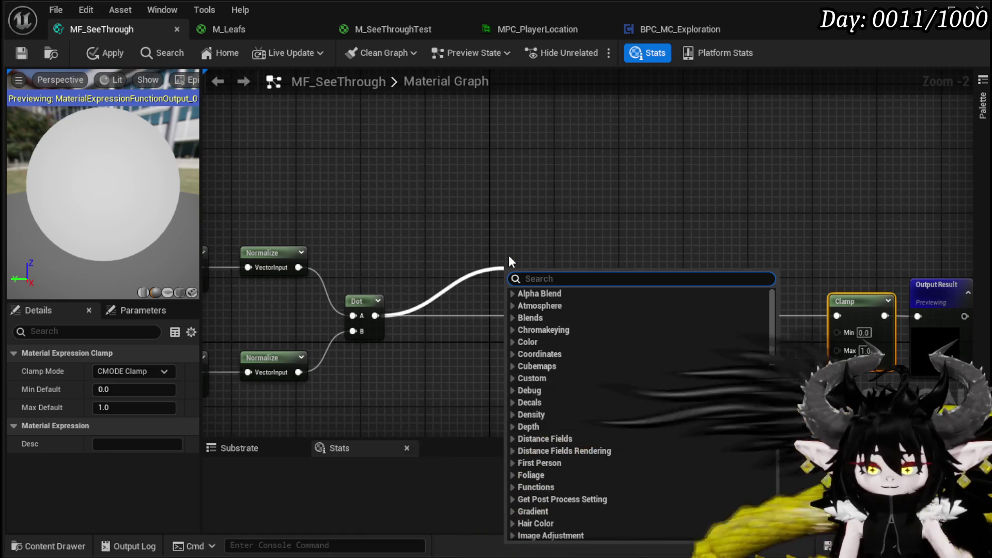
Add a OneMinus (1-x) node after the Dot result and wire it into the Clamp
type("one")
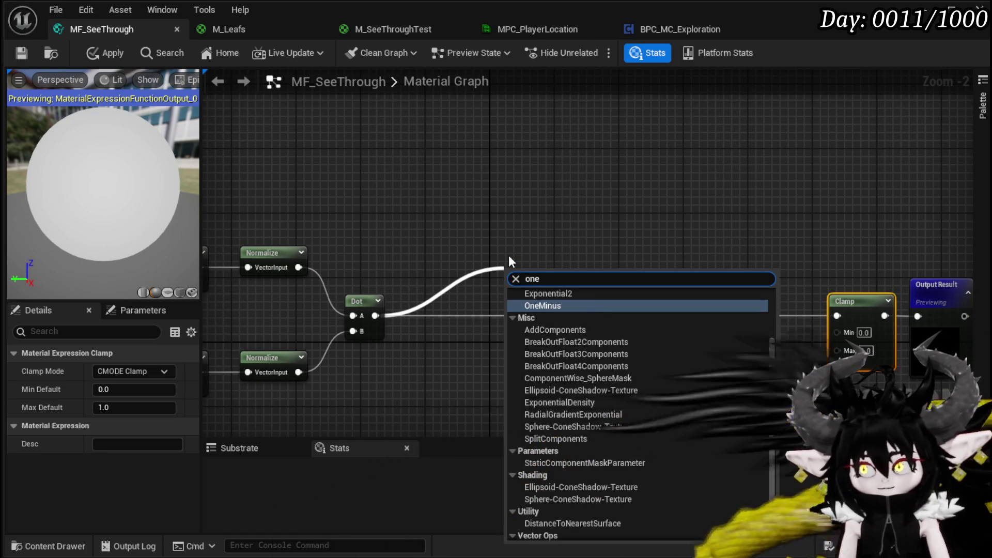
key("Return")
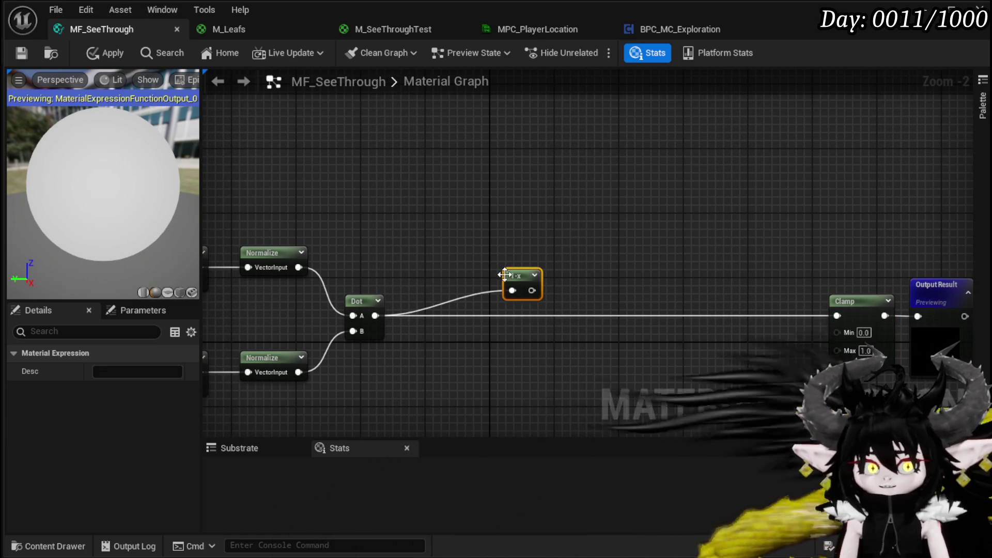
mouse_move(443, 315)
left_mouse_down()
mouse_move(874, 318)
mouse_move(838, 316)
left_mouse_up()
left_click(737, 266)
Apply the function, close the Material Editor and fly the level view toward the gates
left_click(104, 52)
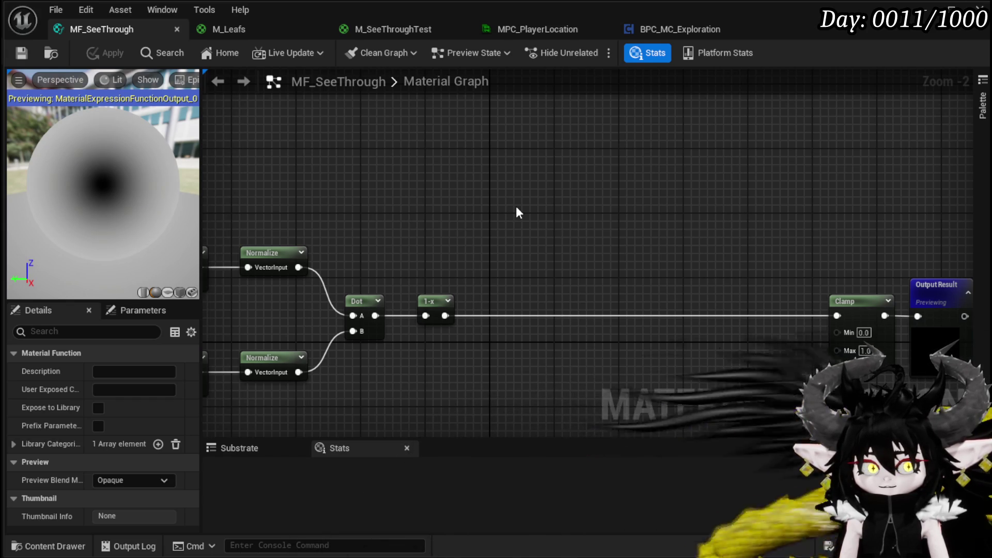
left_click_drag(517, 208, 509, 208)
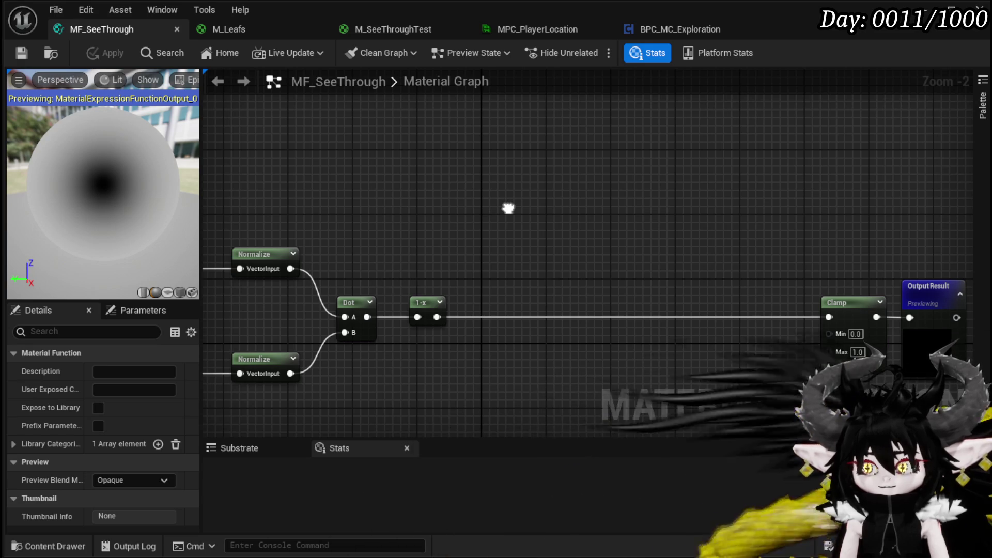
left_click(933, 8)
mouse_move(454, 248)
left_mouse_down()
mouse_move(537, 212)
mouse_move(506, 220)
mouse_move(496, 246)
mouse_move(522, 251)
mouse_move(501, 238)
mouse_move(470, 258)
left_mouse_up()
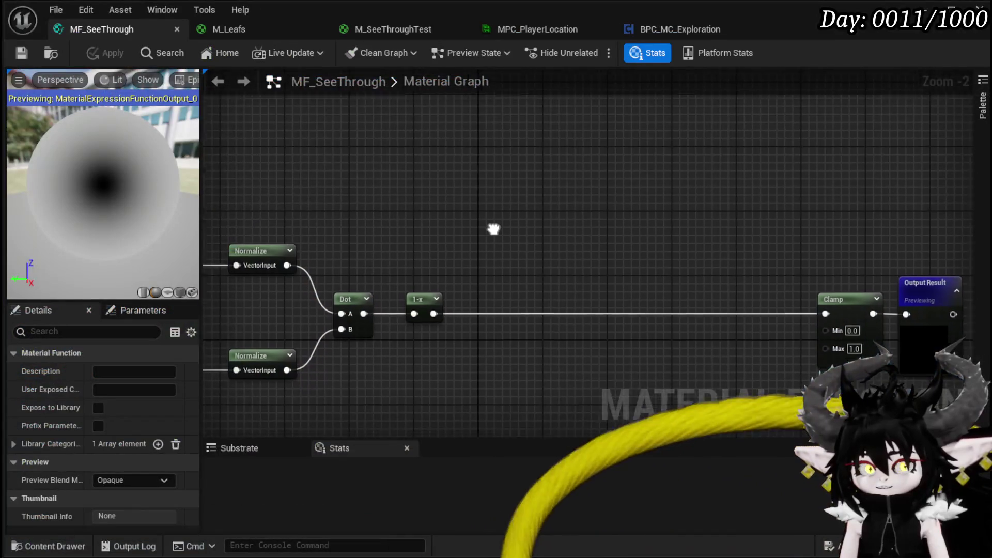
Add a Divide node after the 1-x node
mouse_move(492, 228)
left_mouse_down()
mouse_move(440, 193)
mouse_move(448, 206)
left_mouse_up()
mouse_move(388, 295)
left_mouse_down()
mouse_move(436, 297)
mouse_move(397, 270)
mouse_move(388, 278)
mouse_move(451, 277)
left_mouse_up()
type("divi")
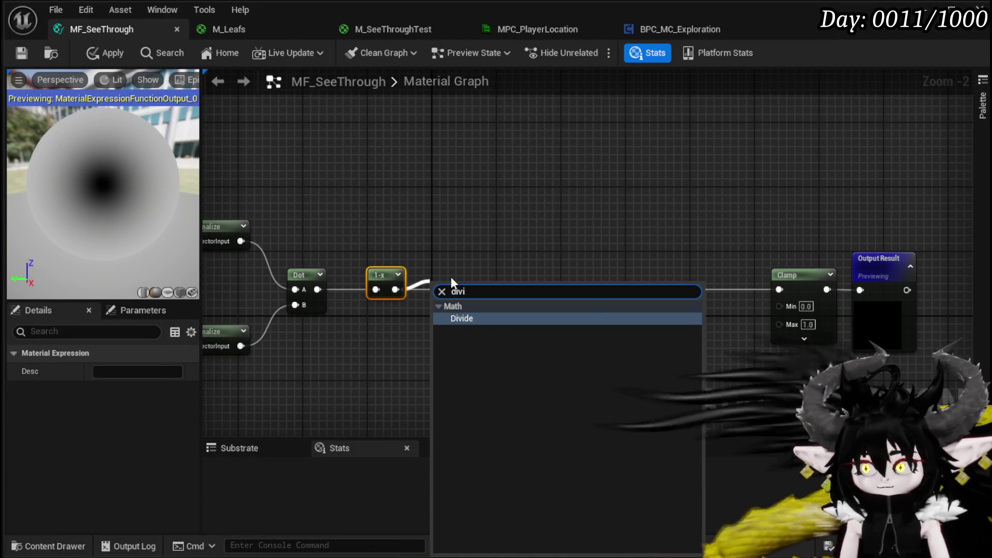
left_click(484, 320)
left_click_drag(458, 284, 498, 275)
left_click(357, 347)
Feed a constant with value 1 into the Divide node's B input
left_click(339, 347)
left_click_drag(398, 370, 481, 306)
left_click_drag(368, 359, 381, 360)
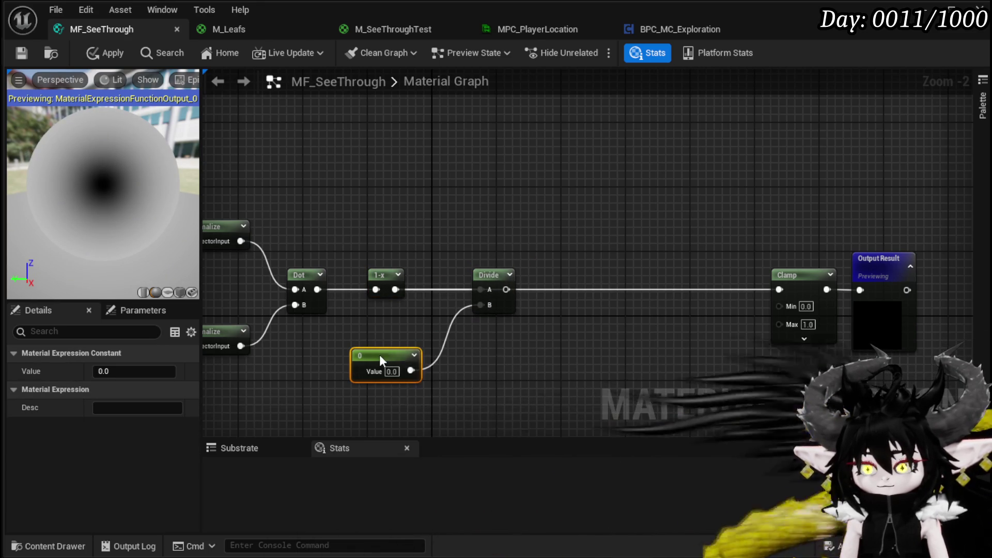
right_click(381, 356)
right_click(616, 361)
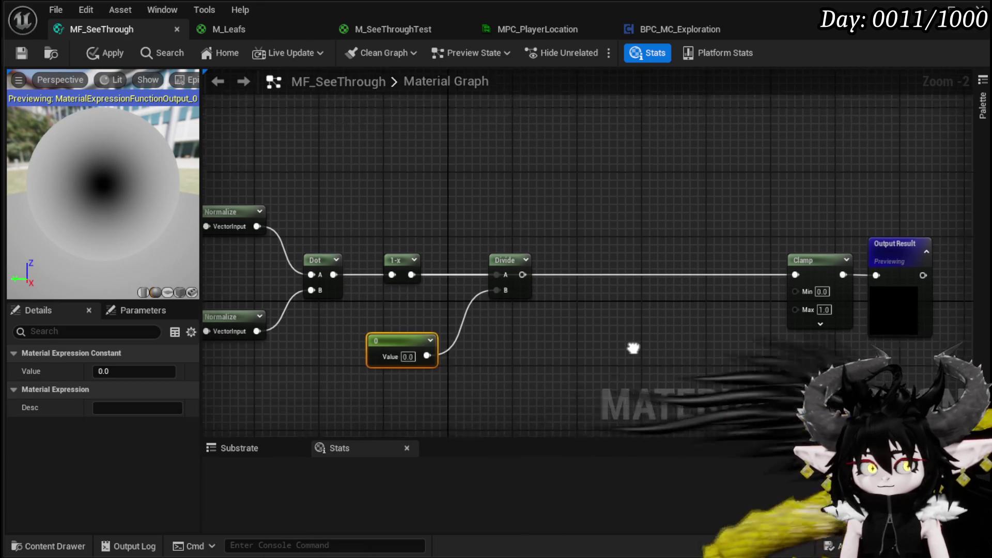
left_click(432, 344)
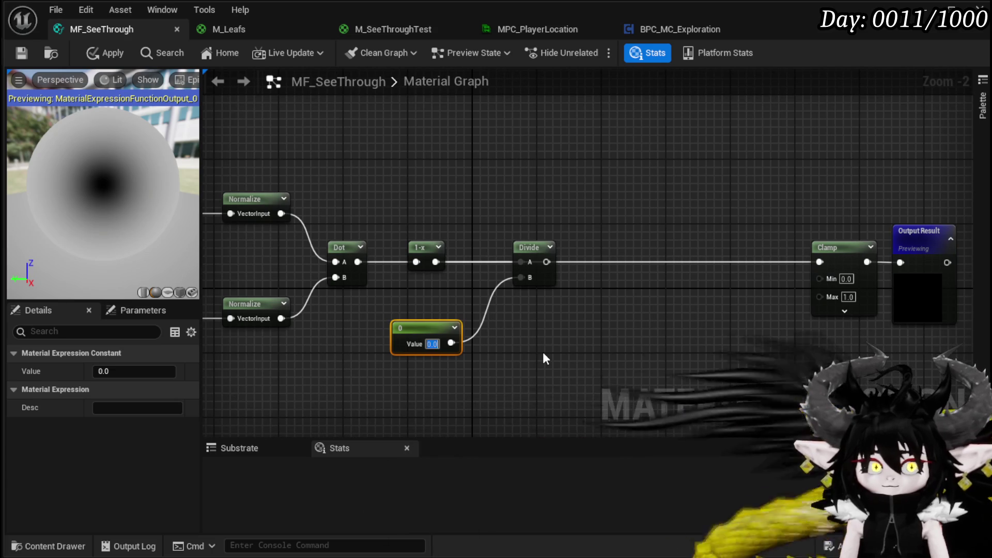
type("1")
left_click(511, 312)
mouse_move(591, 272)
left_mouse_down()
mouse_move(517, 282)
mouse_move(532, 297)
left_mouse_up()
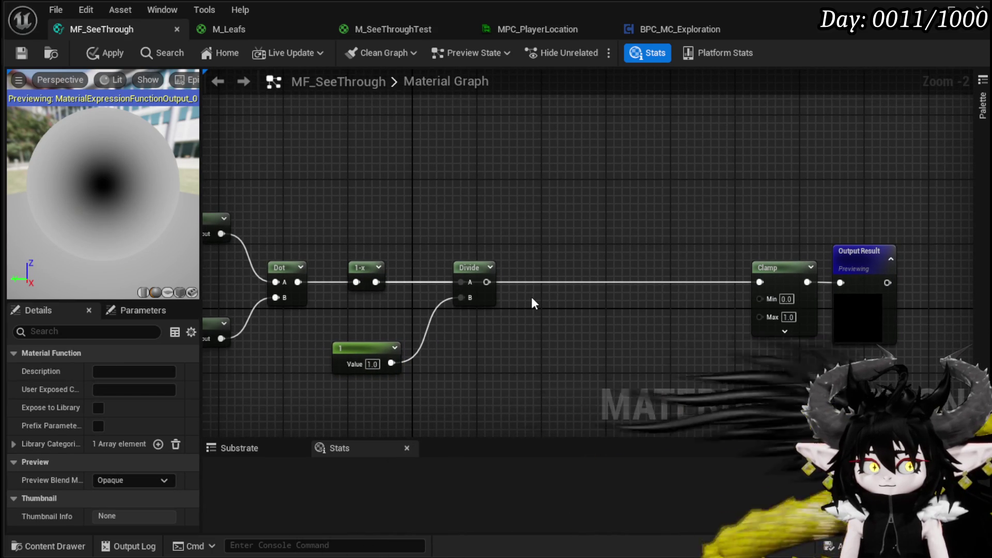
Convert the constant to a scalar parameter named OcclusionSize and wire Divide into Clamp
left_click(369, 346)
right_click(365, 348)
left_click(413, 390)
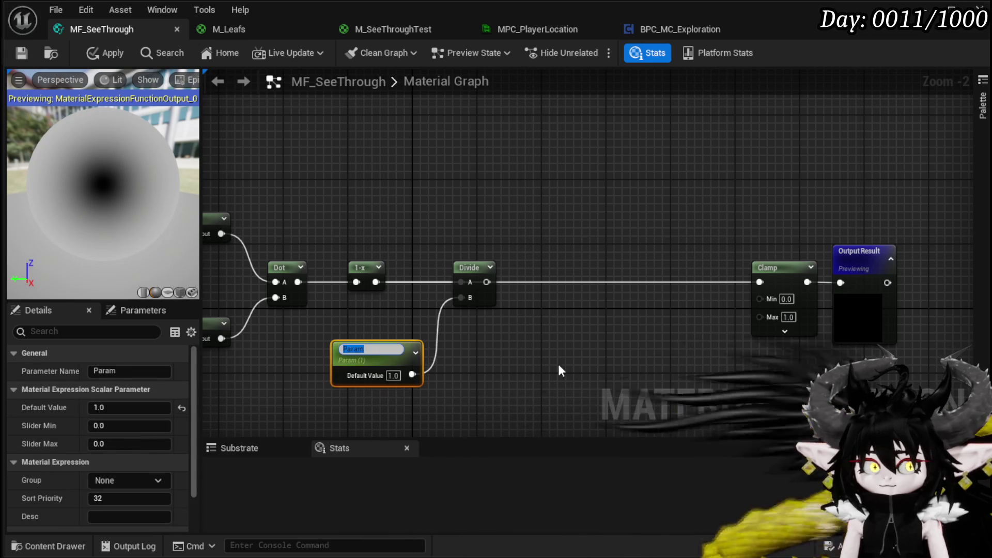
type("O")
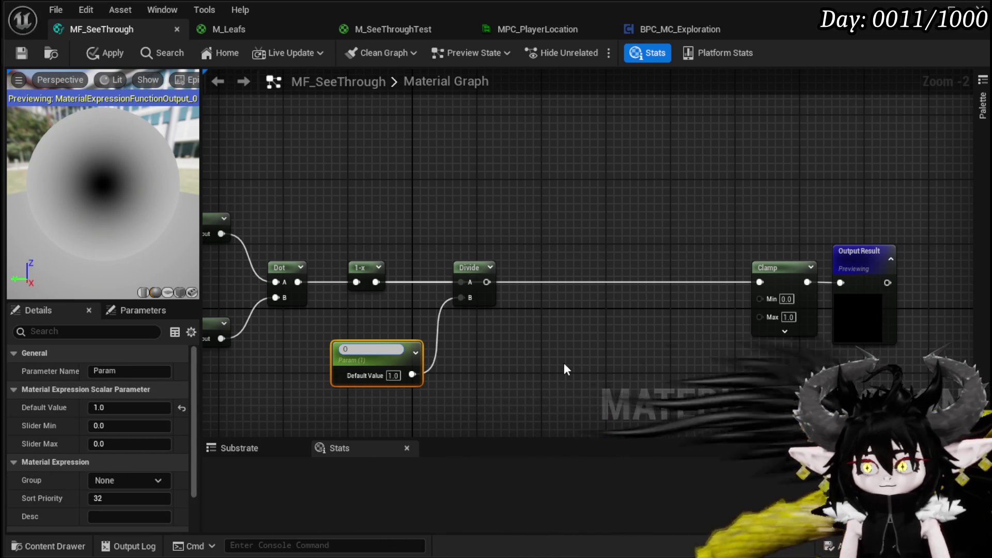
type("ccl")
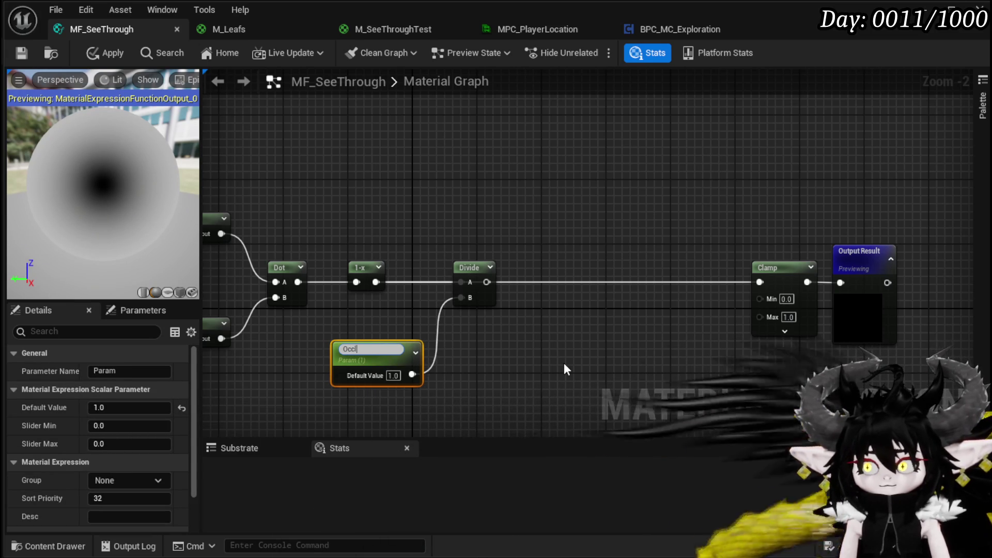
type("usionSiz")
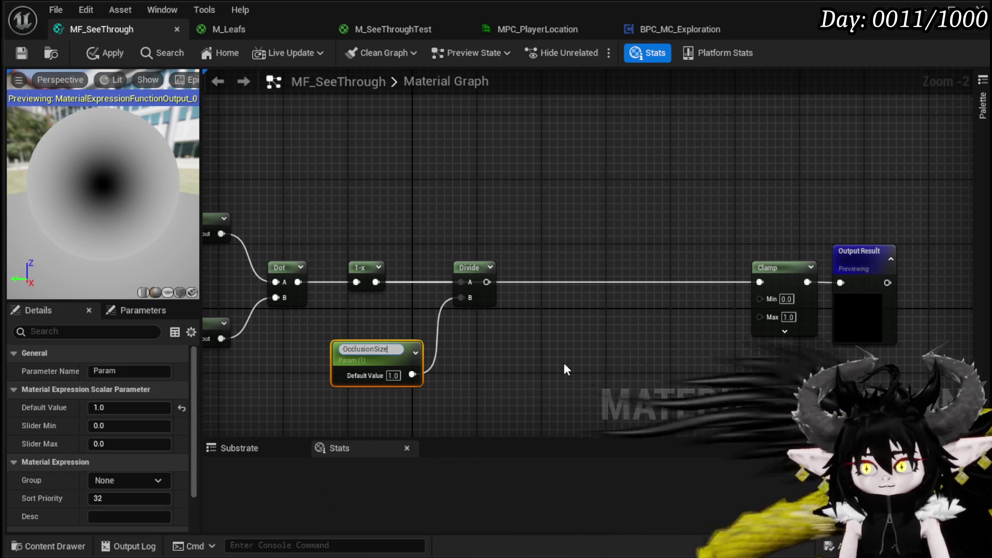
type("e")
key("Return")
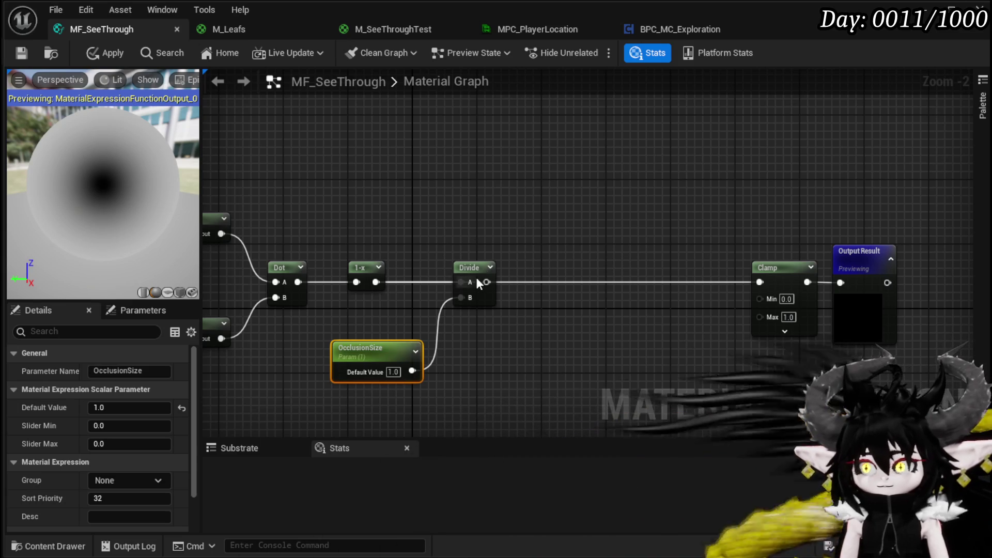
left_click_drag(486, 281, 760, 282)
left_click(399, 212)
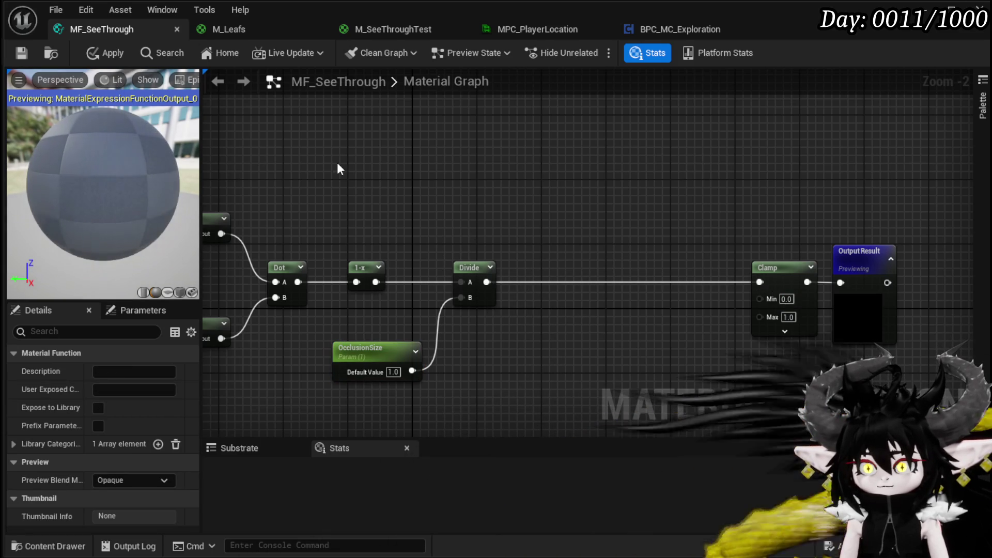
Apply the function, then set OcclusionSize's default to 2 and apply again
left_click(106, 52)
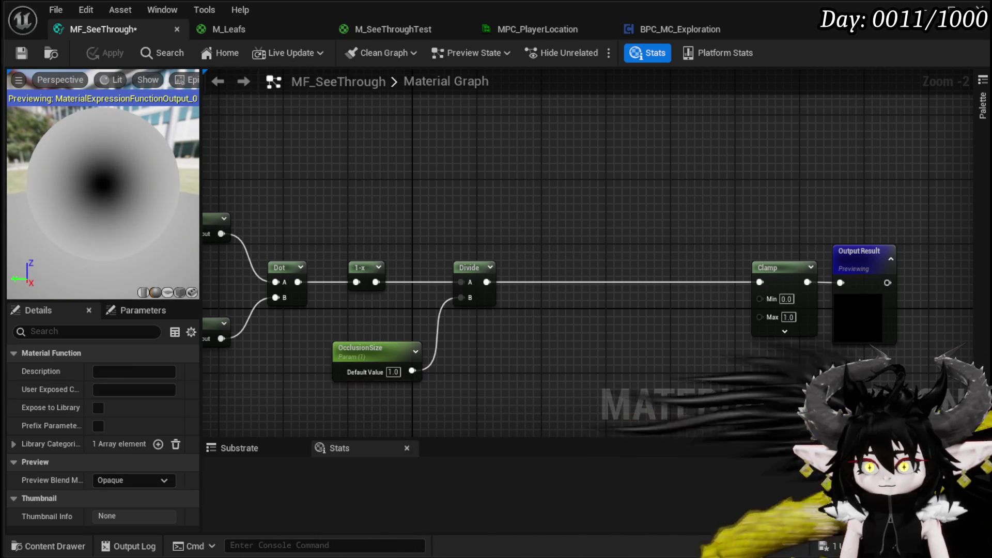
left_click(393, 372)
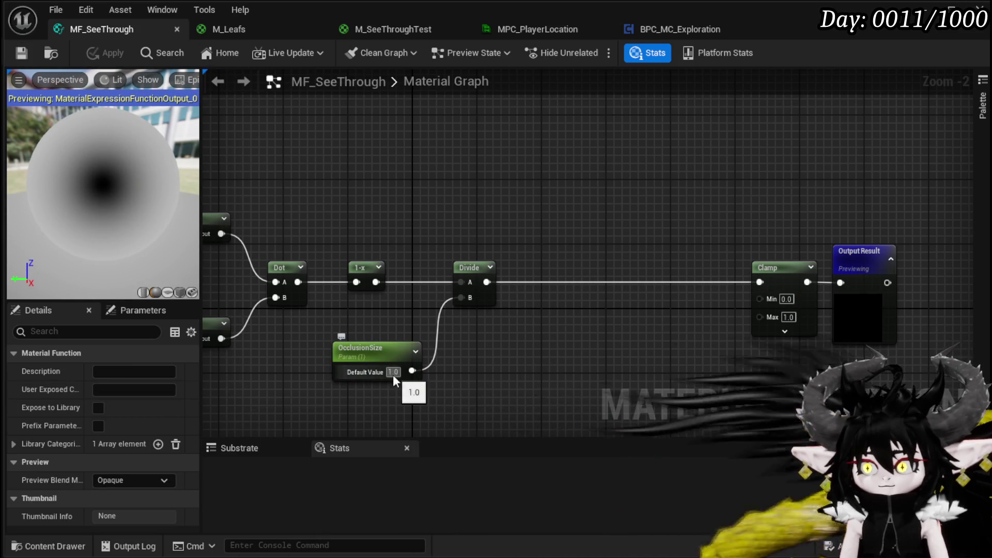
type("2")
key("Return")
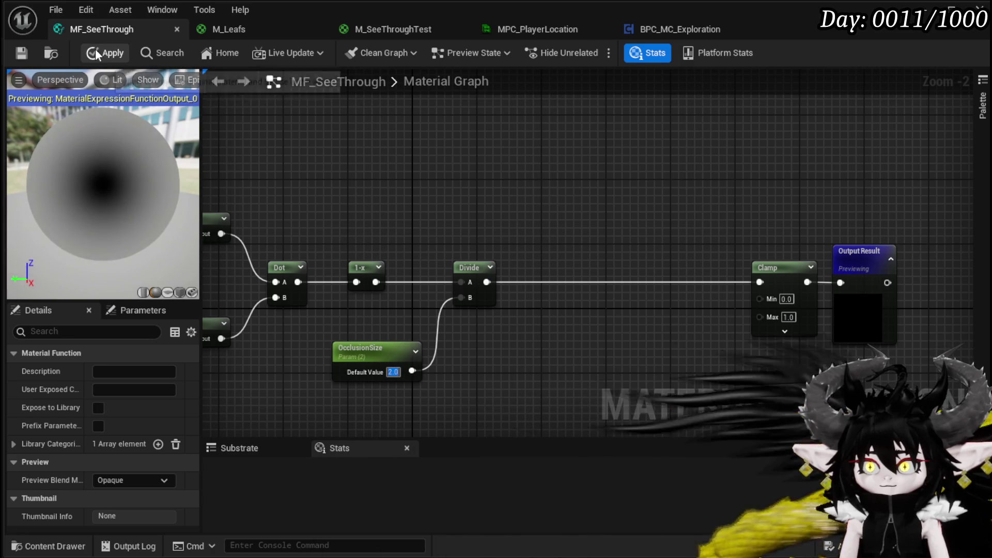
left_click(97, 52)
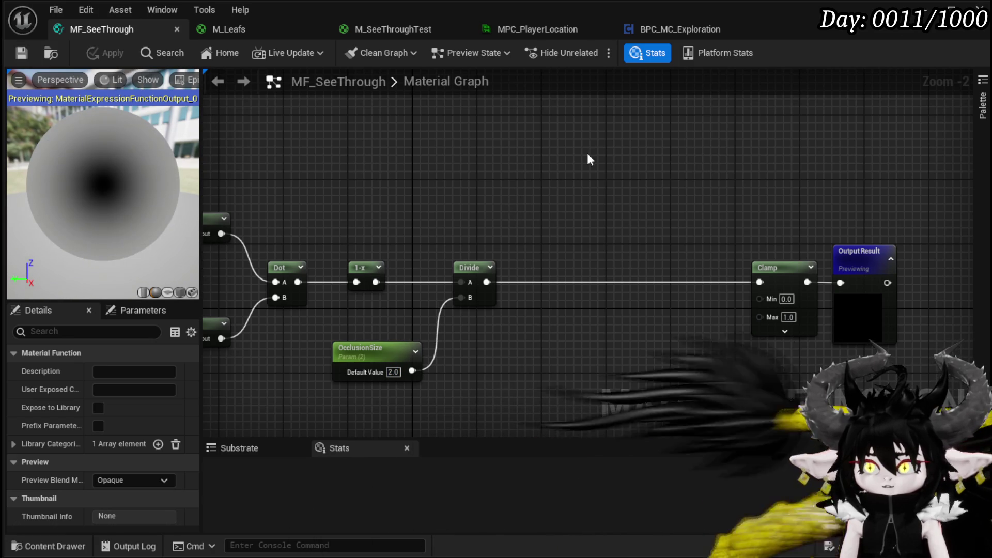
Inspect the wall's cutout in the level viewport, then return to the graph
key("alt+Tab")
key("w")
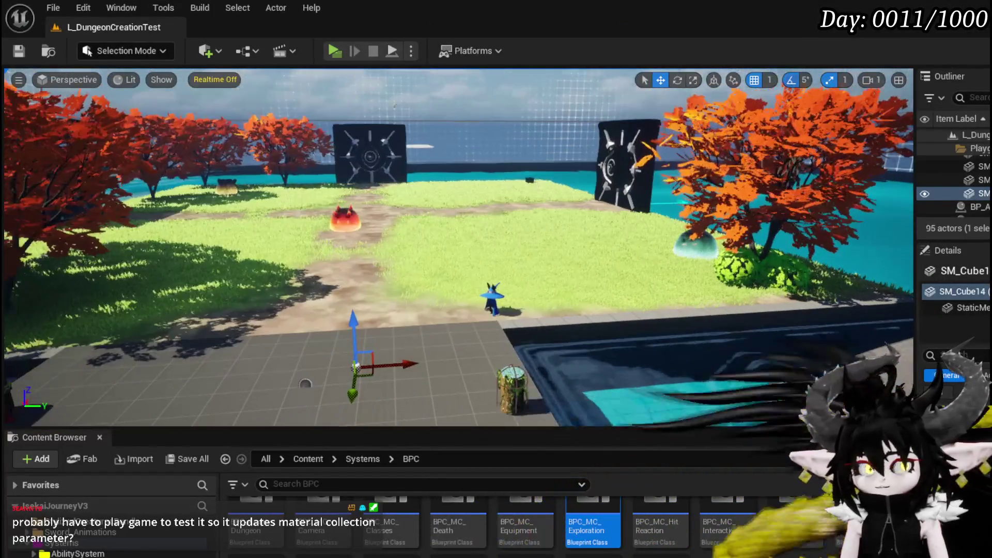
key("a")
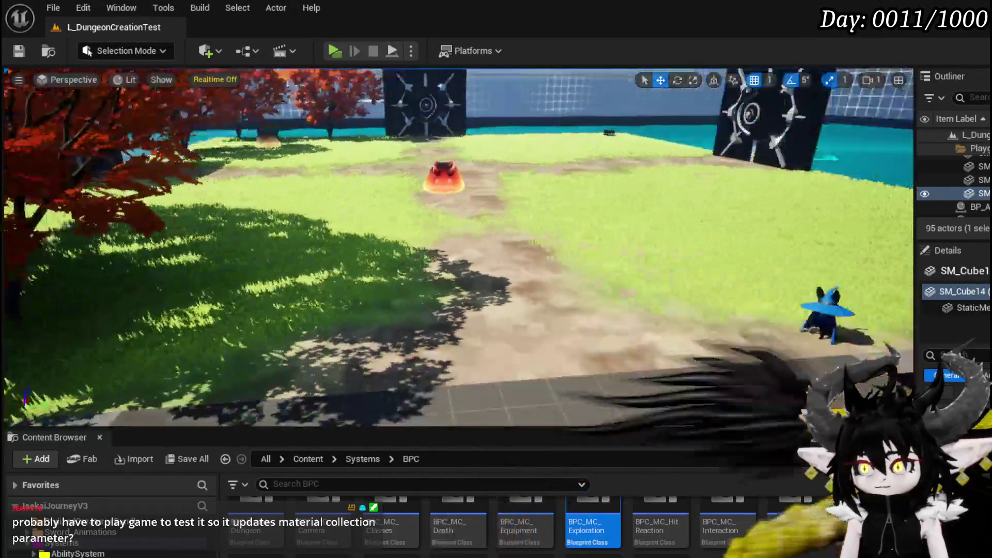
key("s")
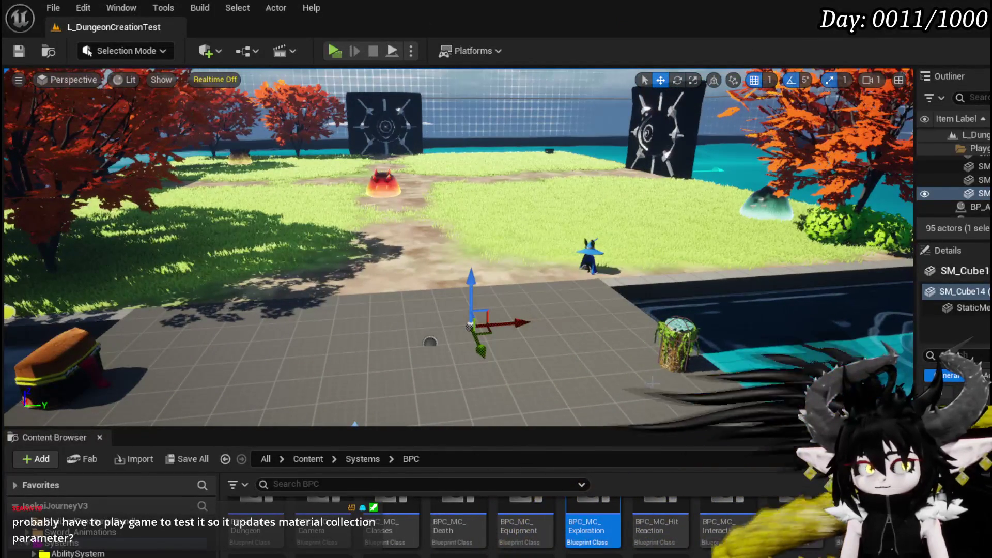
key("alt+Tab")
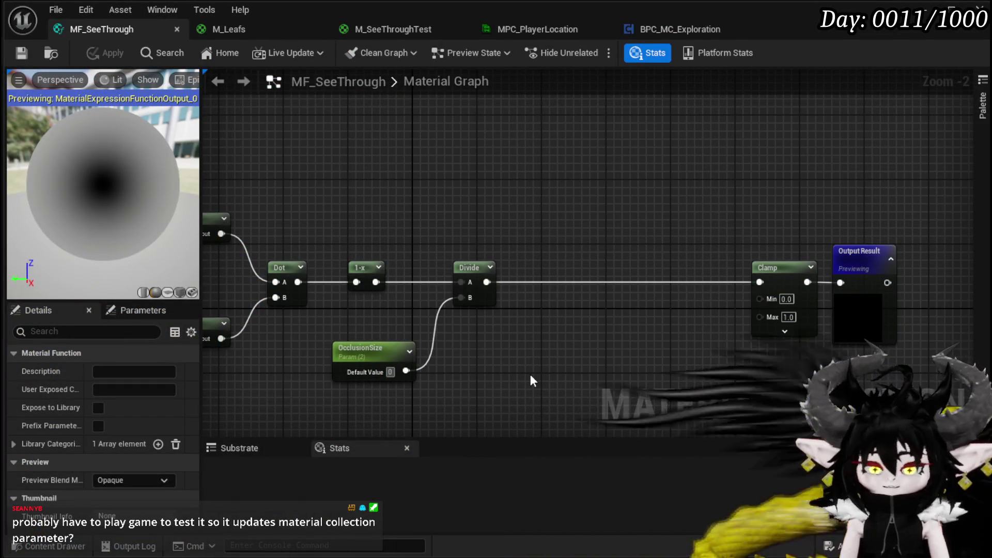
Set OcclusionSize to 0.2, apply, and orbit around the SM_Cube14 wall to check it
type(".2")
key("Return")
left_click(102, 53)
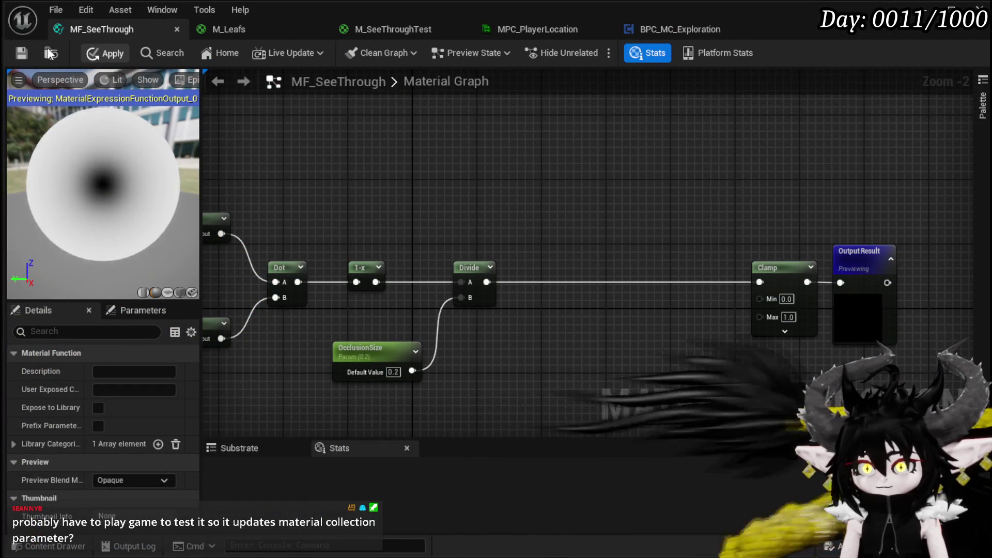
key("alt+Tab")
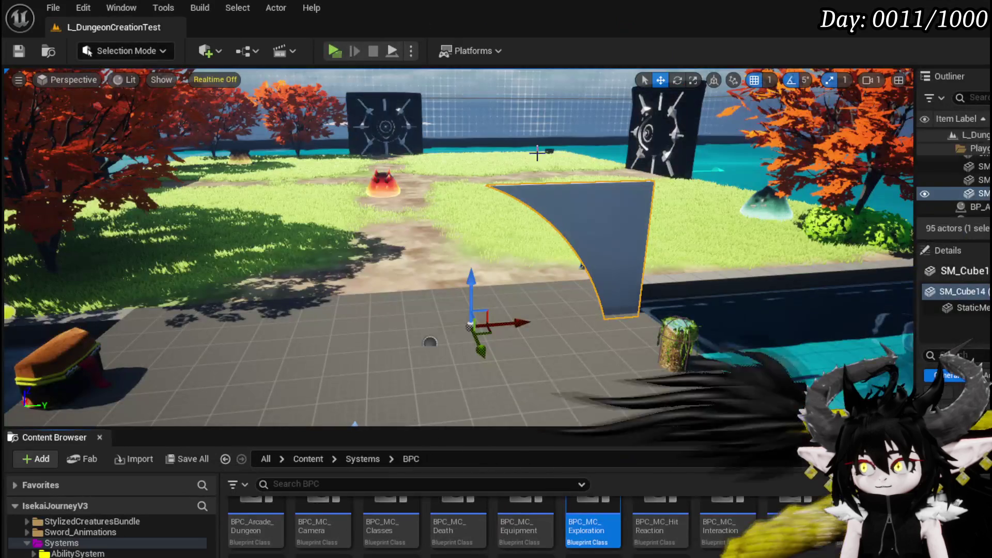
left_click_drag(465, 248, 808, 247)
key("d")
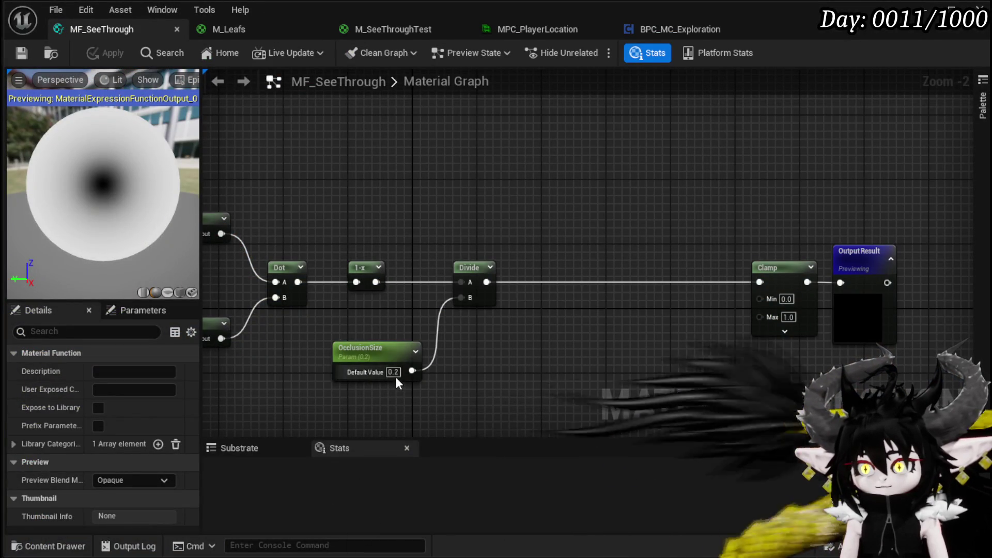
Set OcclusionSize to 0.1, play-test the see-through effect, and save the map
key("Return")
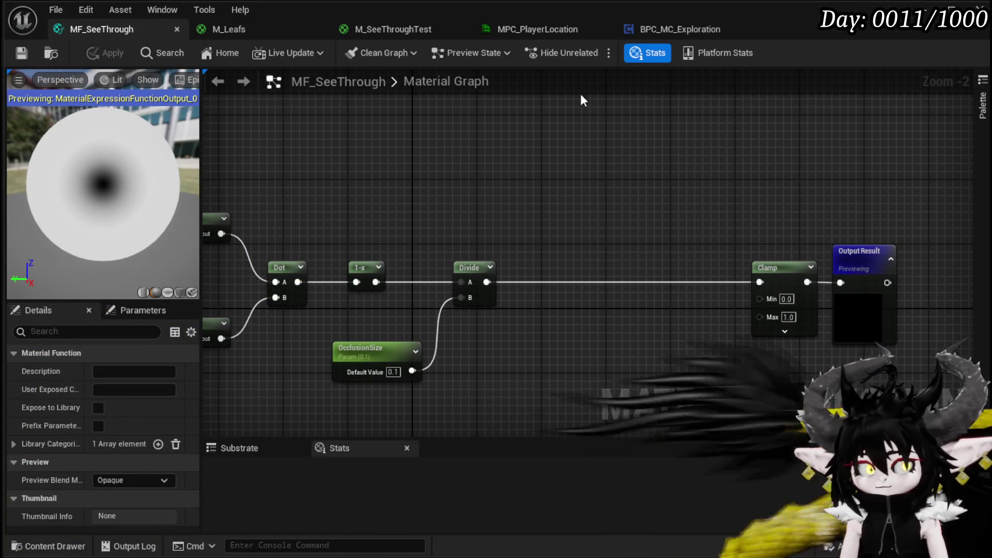
left_click(925, 12)
left_click(334, 50)
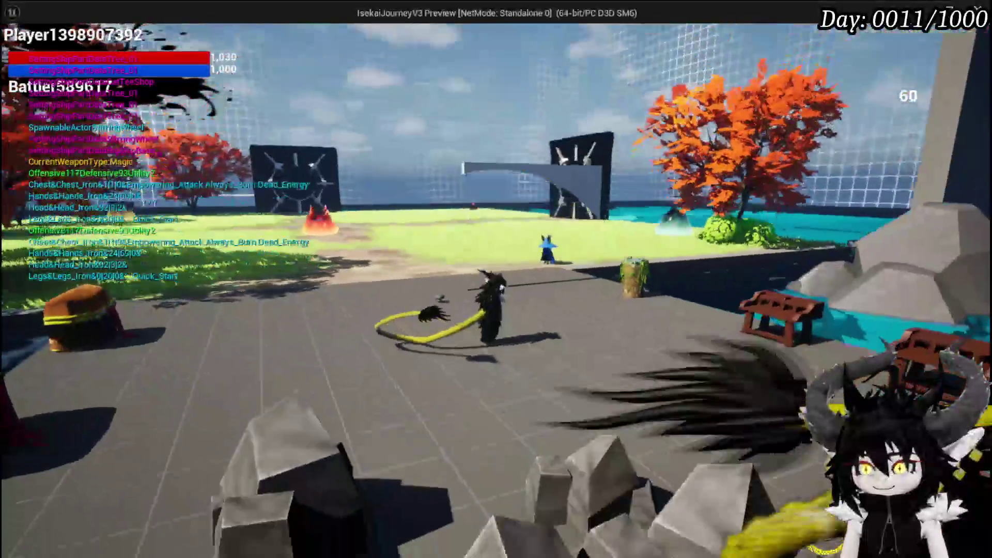
key("Escape")
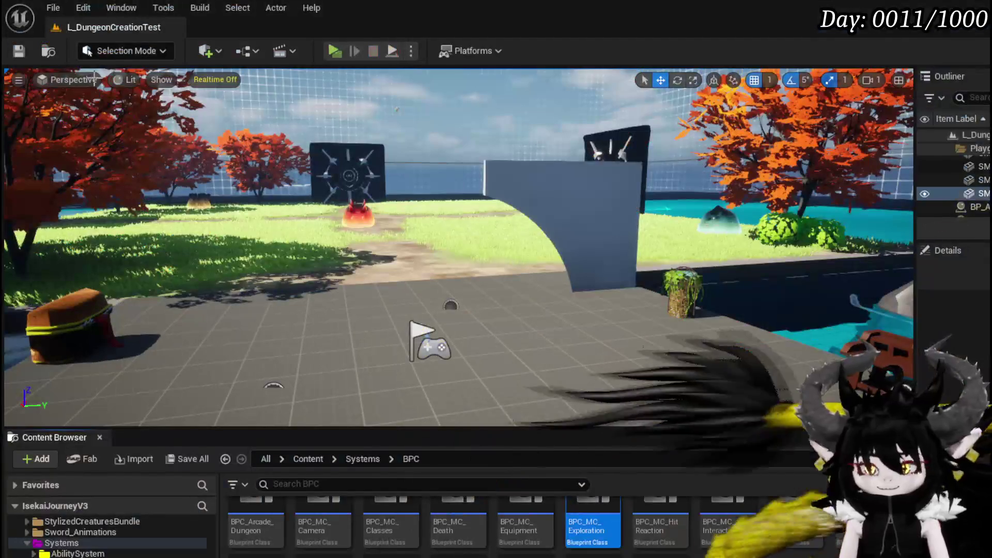
left_click(20, 52)
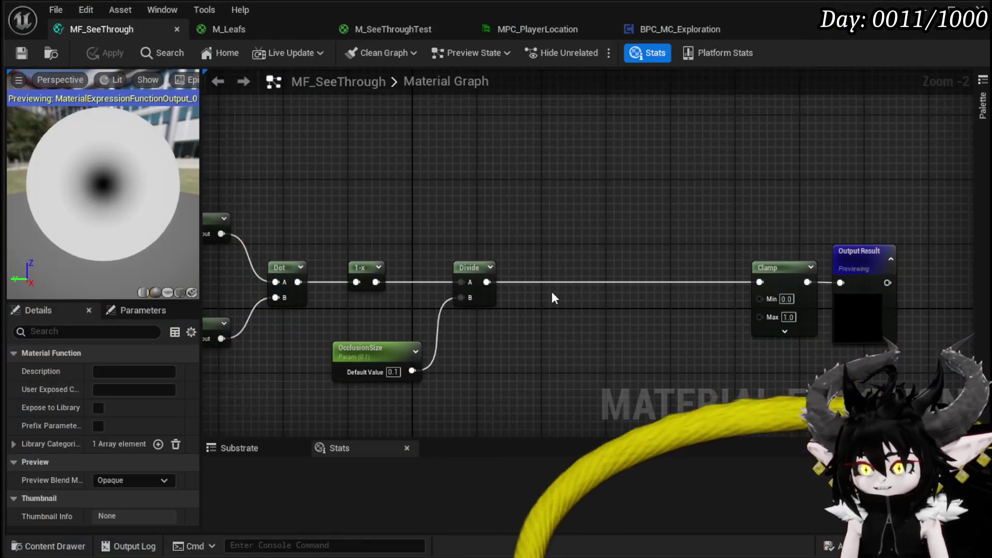
mouse_move(550, 295)
left_mouse_down()
mouse_move(527, 279)
mouse_move(543, 228)
mouse_move(573, 243)
left_mouse_up()
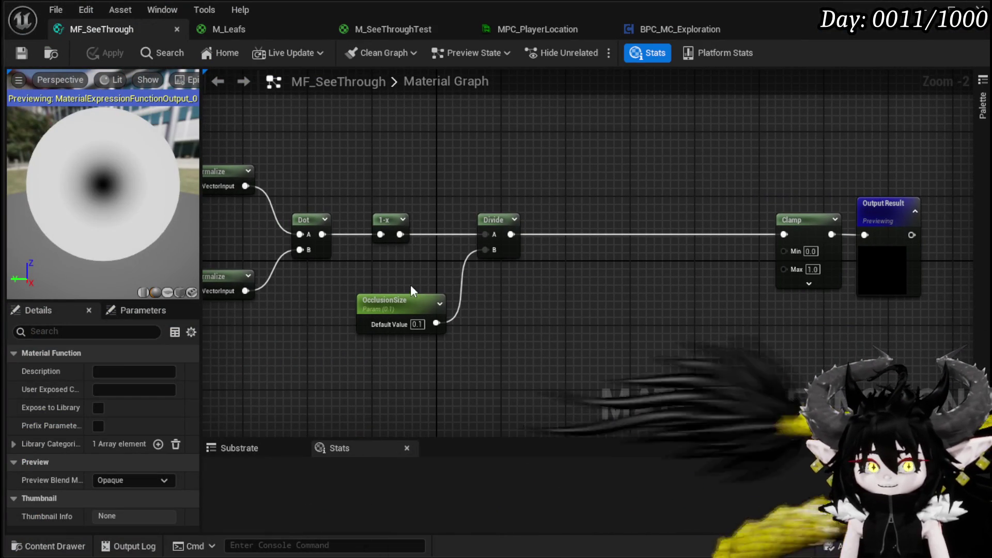
Add a PixelDepth node to the MF_SeeThrough graph
left_click_drag(499, 252, 499, 252)
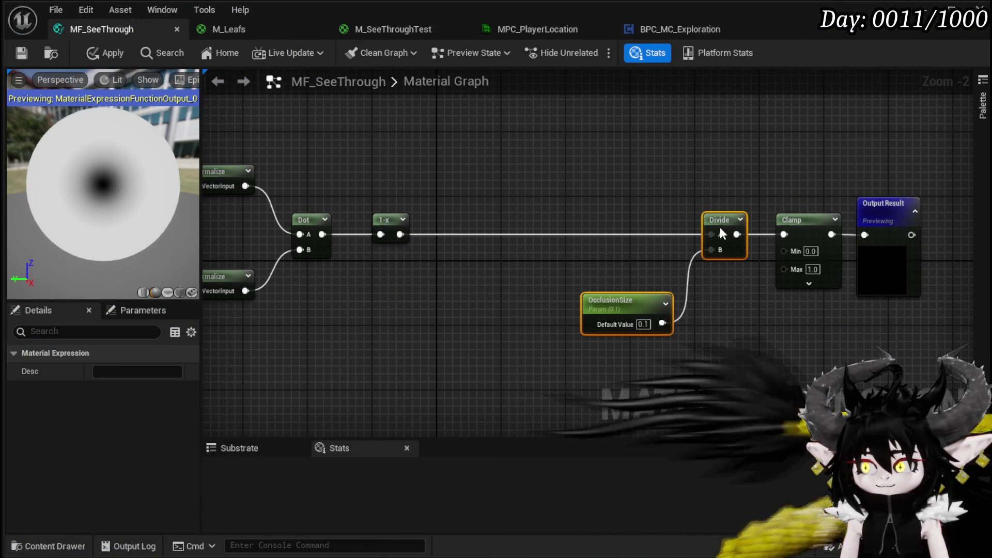
right_click(419, 195)
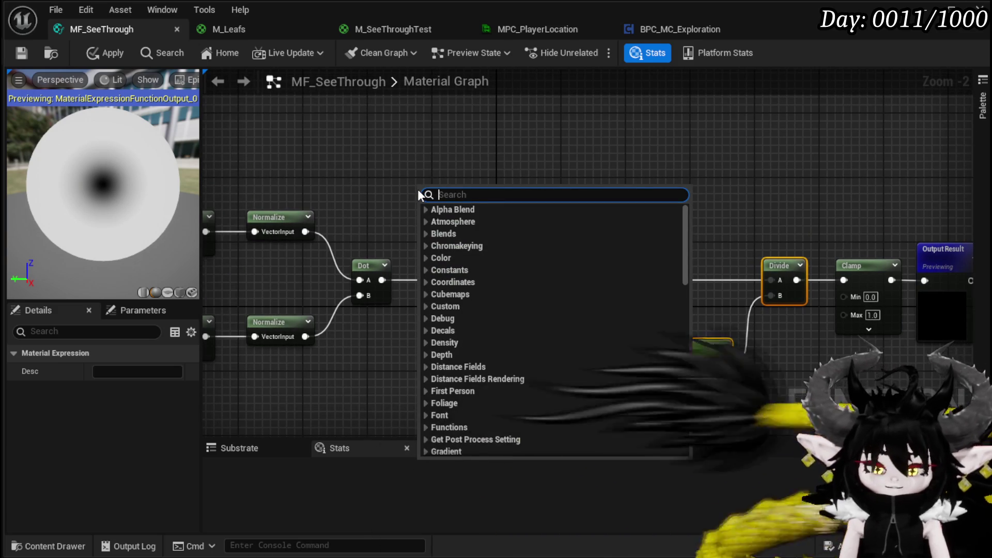
type("p")
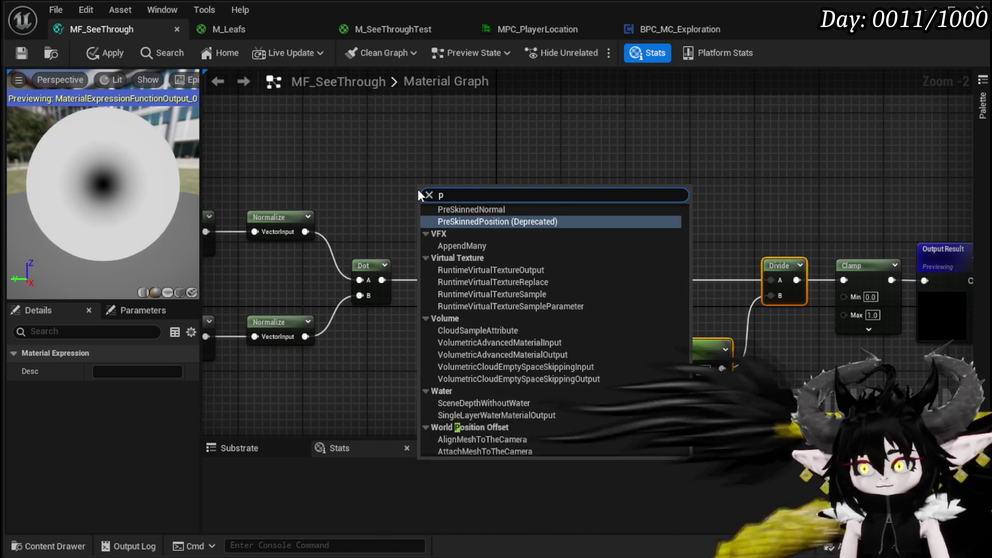
type("ixel de")
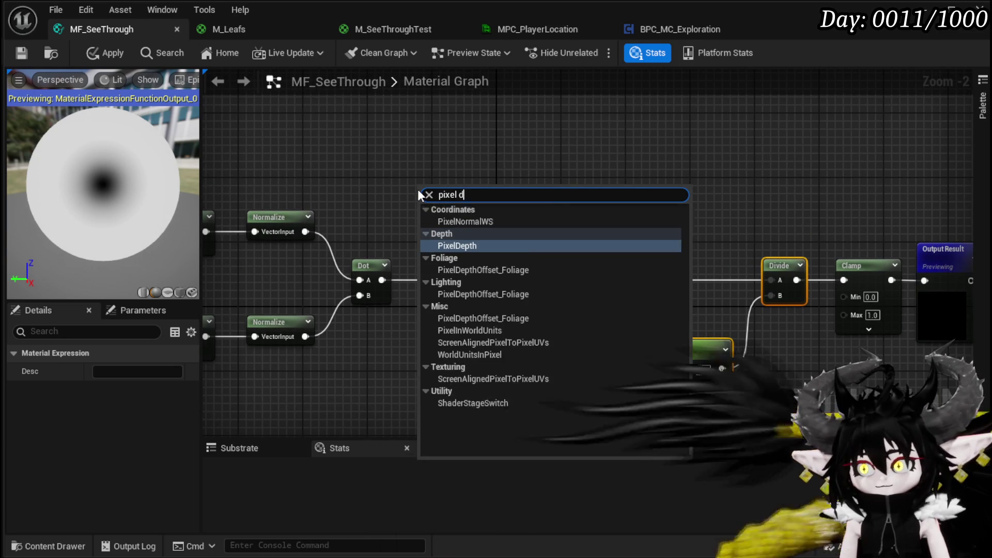
key("Return")
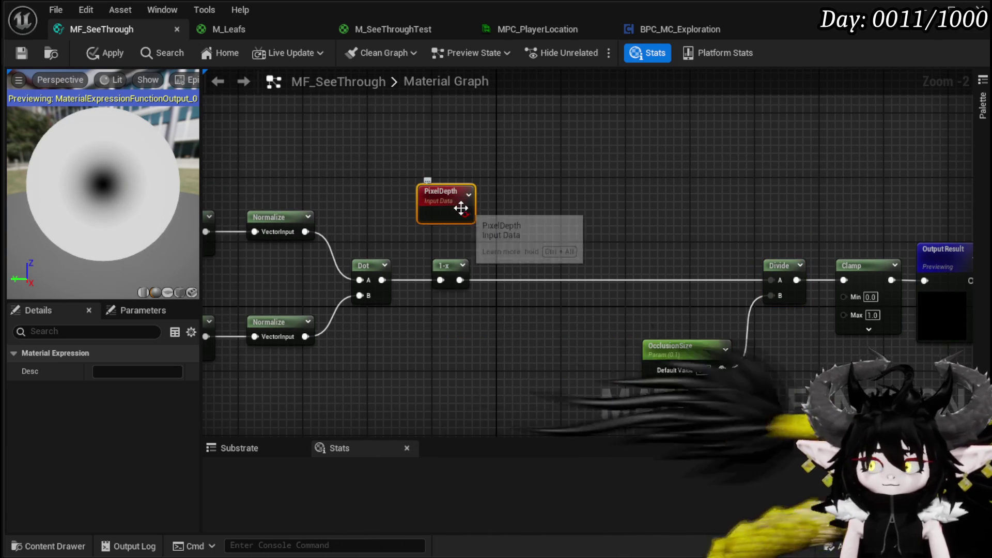
Multiply the 1-x result by PixelDepth, feed it into Divide A, and apply
left_click(509, 203)
mouse_move(460, 280)
left_mouse_down()
mouse_move(520, 249)
mouse_move(527, 227)
left_mouse_up()
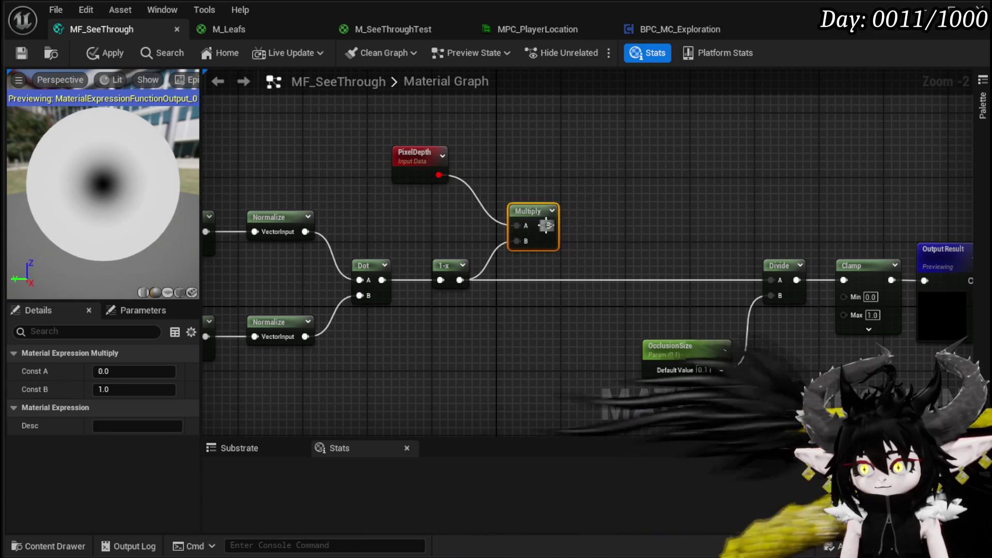
mouse_move(621, 199)
left_mouse_down()
mouse_move(538, 192)
mouse_move(534, 221)
left_mouse_up()
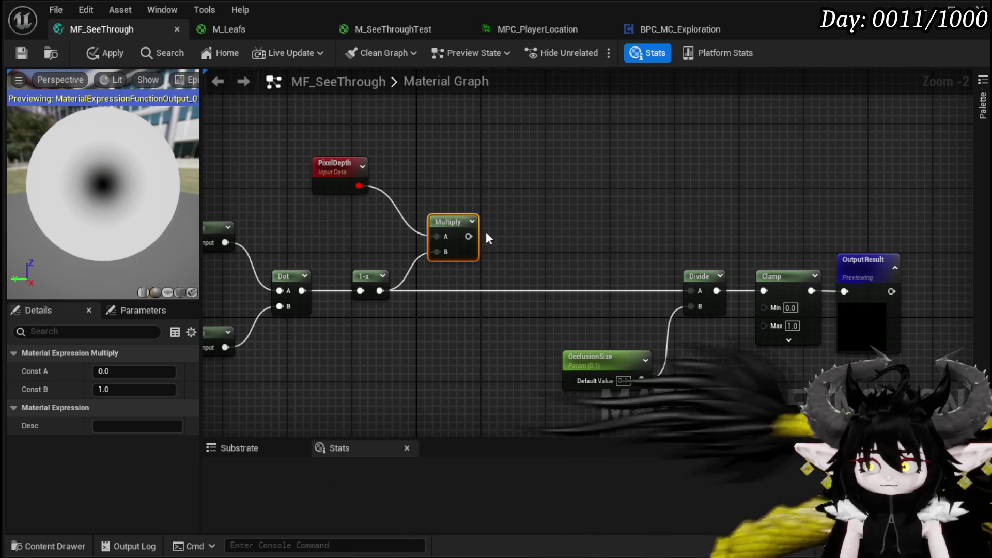
left_click_drag(620, 279, 691, 291)
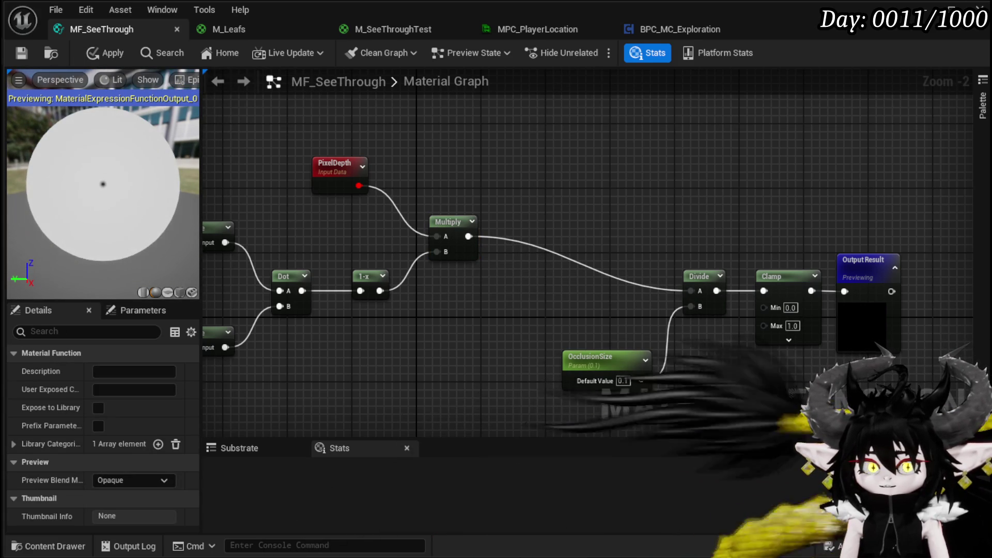
left_click(103, 52)
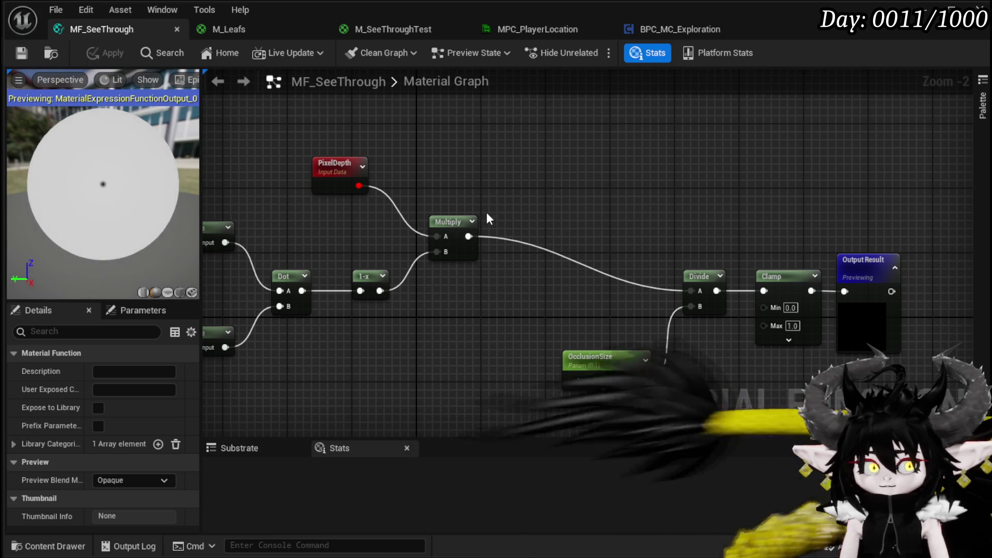
mouse_move(440, 219)
left_mouse_down()
mouse_move(470, 241)
mouse_move(460, 259)
left_mouse_up()
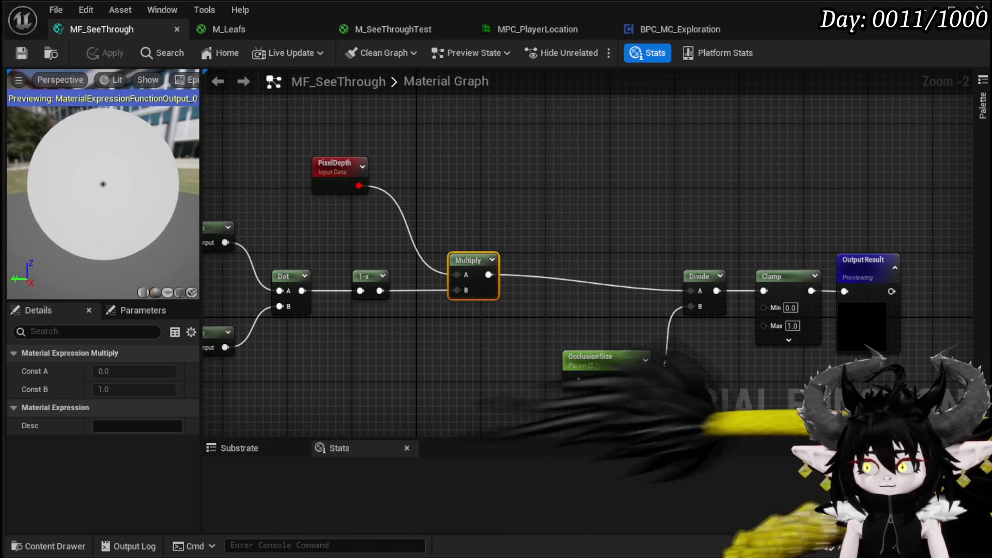
Try OcclusionSize defaults of 0.5, 2 and finally 5, then start a play test
left_click(624, 381)
type("0.5")
key("Return")
type("2")
key("Return")
type("5")
key("Return")
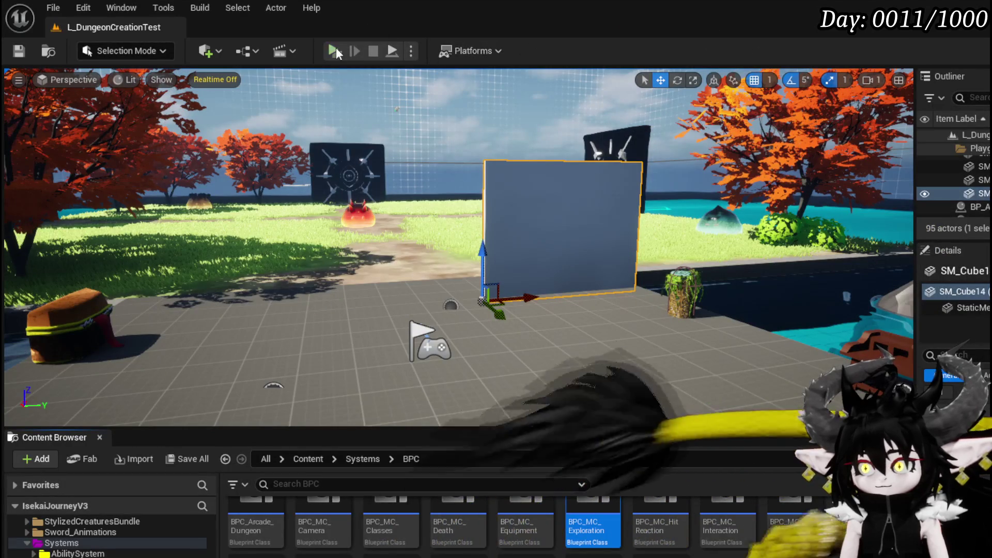
left_click(335, 51)
Walk the player behind the wall to check the hole, stop play, and save
key("w")
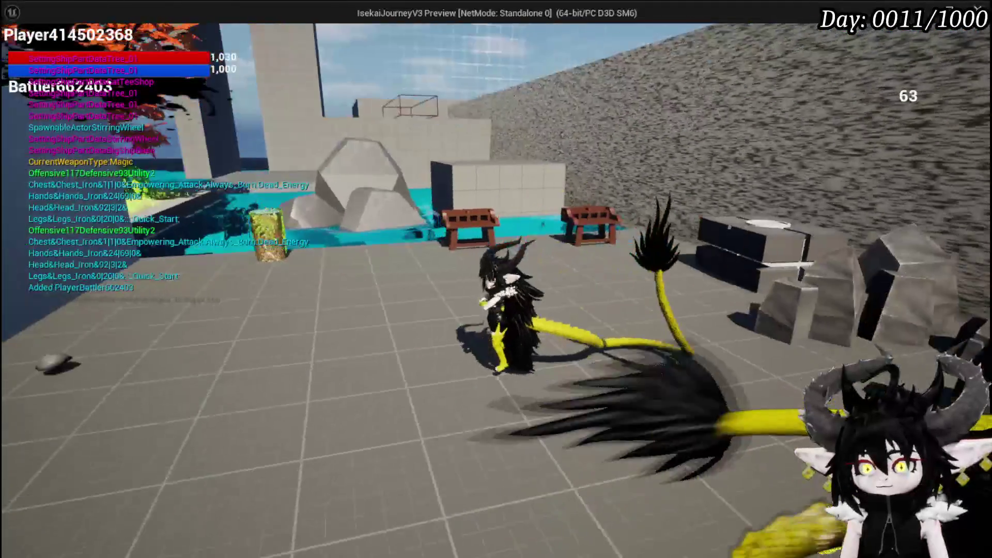
key("a")
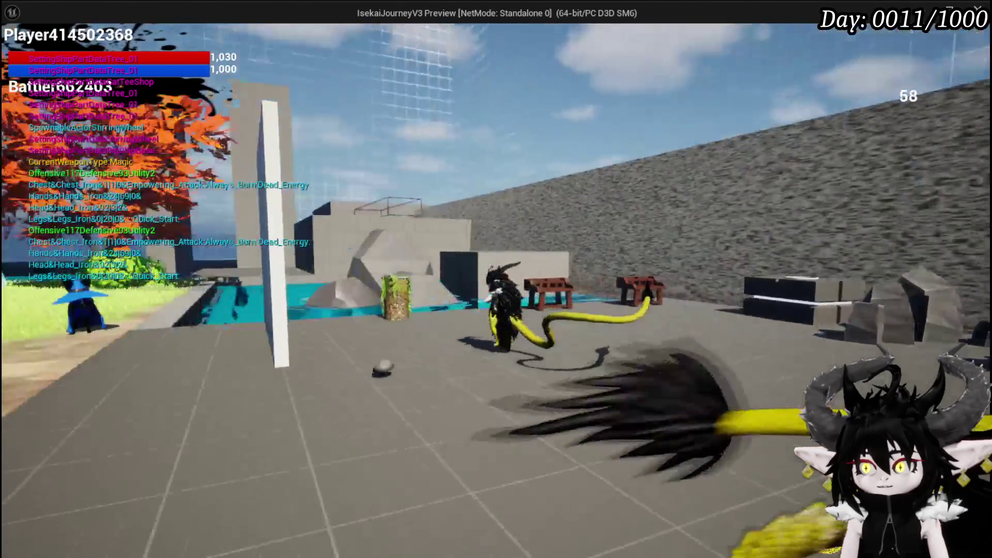
key("w")
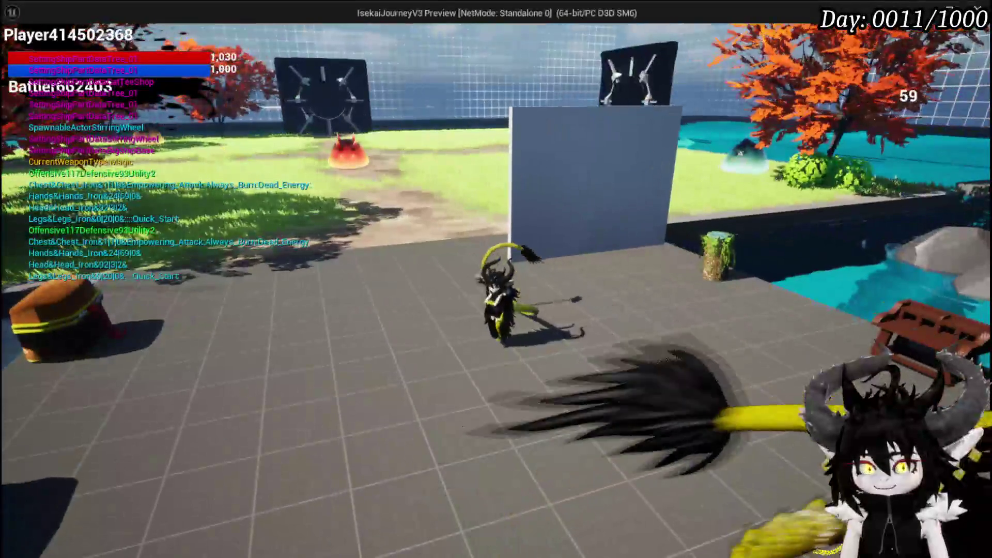
key("Escape")
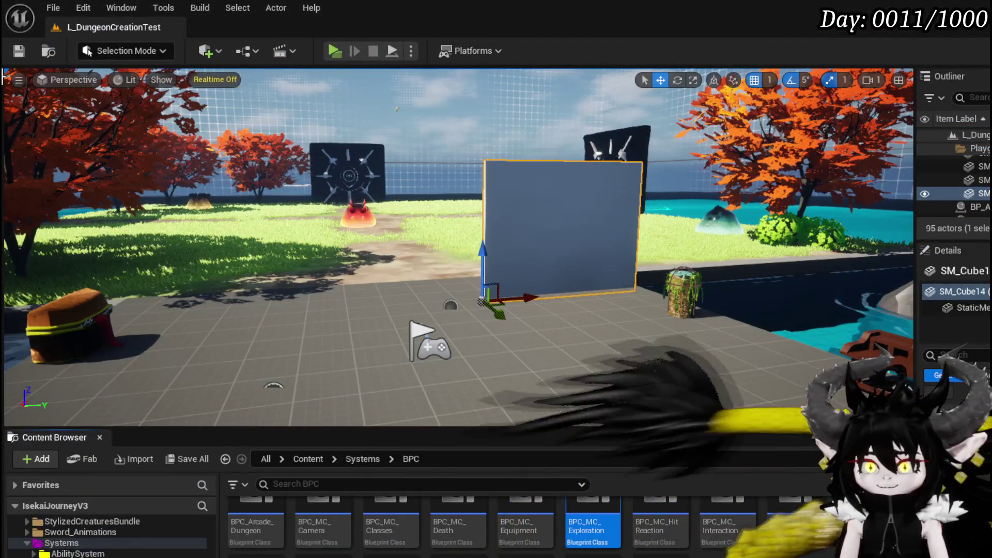
left_click(22, 55)
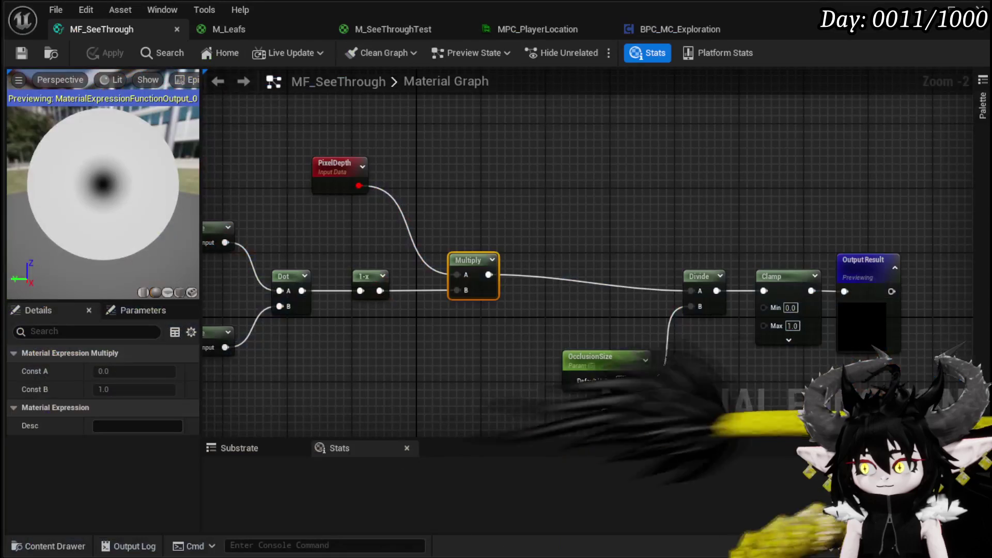
scroll(491, 356, "up", 2)
Set OcclusionSize to 20 and apply, then raise it to 40 and apply
left_click(533, 375)
type("20")
key("Return")
left_click(113, 55)
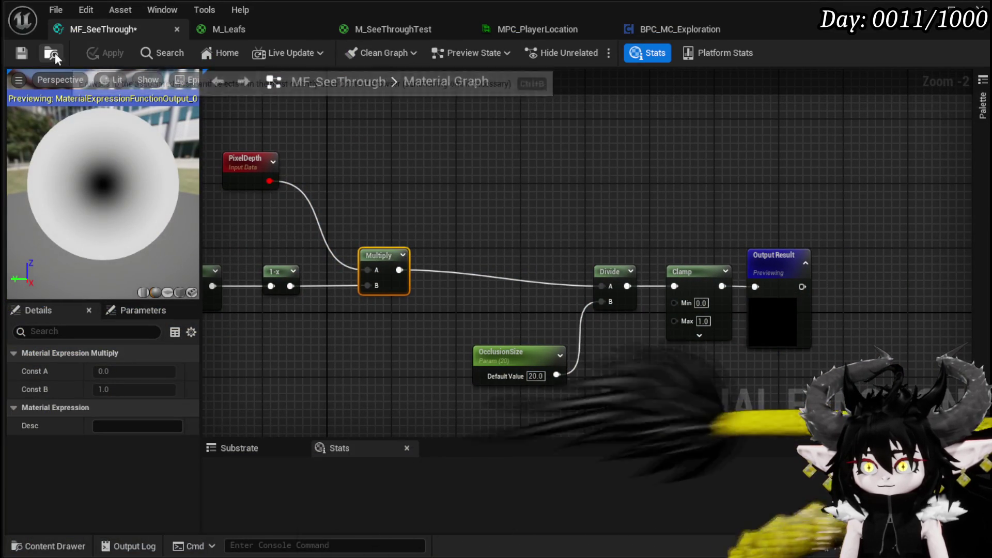
left_click(536, 375)
type("40")
key("Return")
left_click(106, 52)
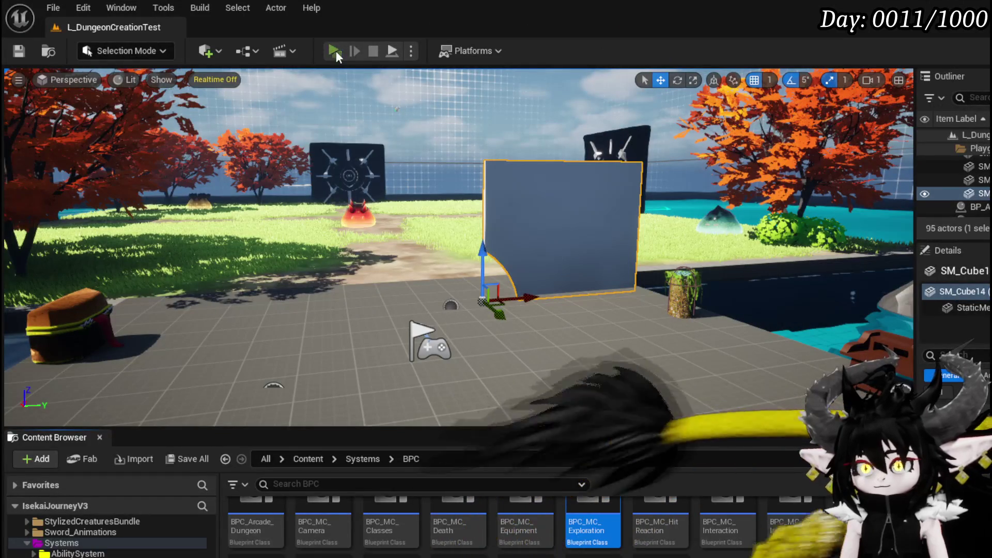
Walk the player around the arched wall to view the larger hole, then stop play
key("s")
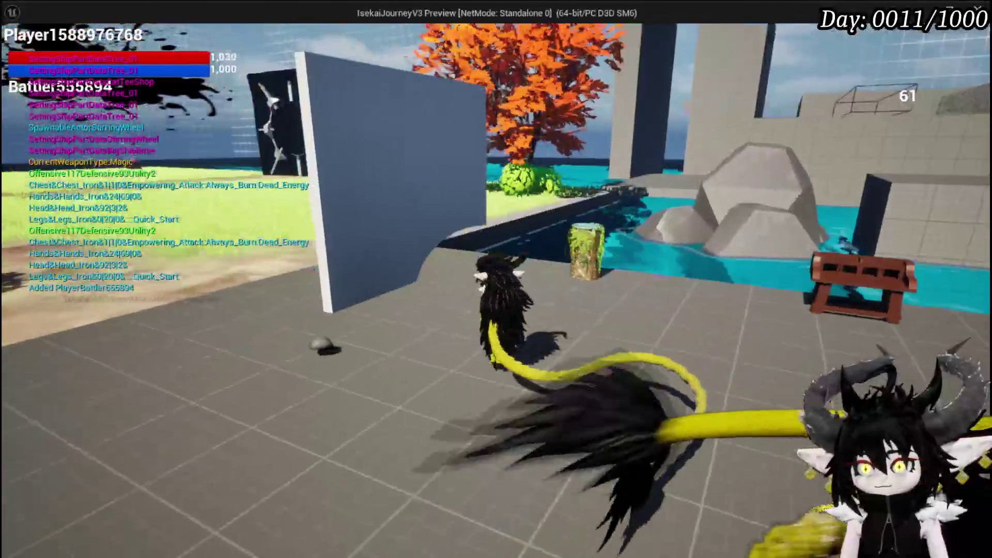
key("w")
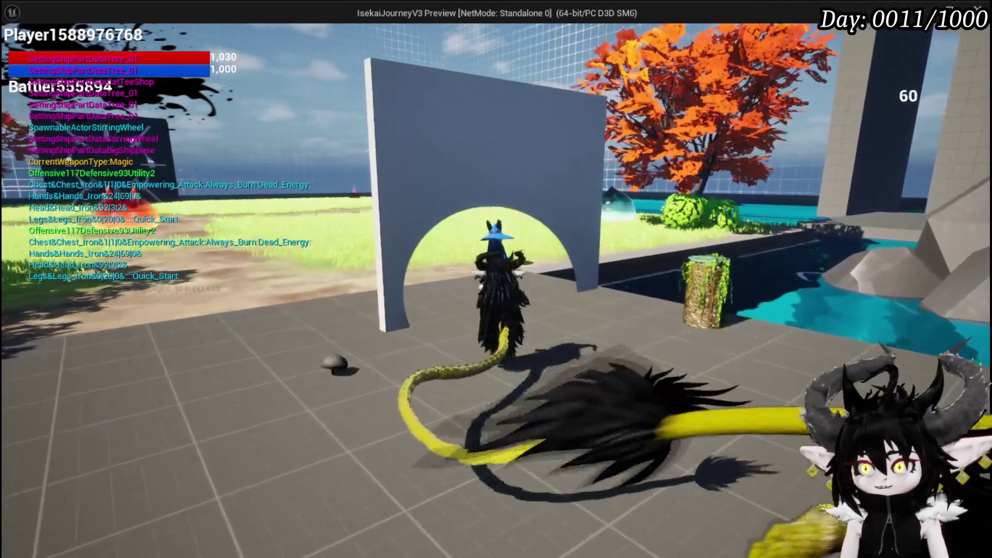
key("d")
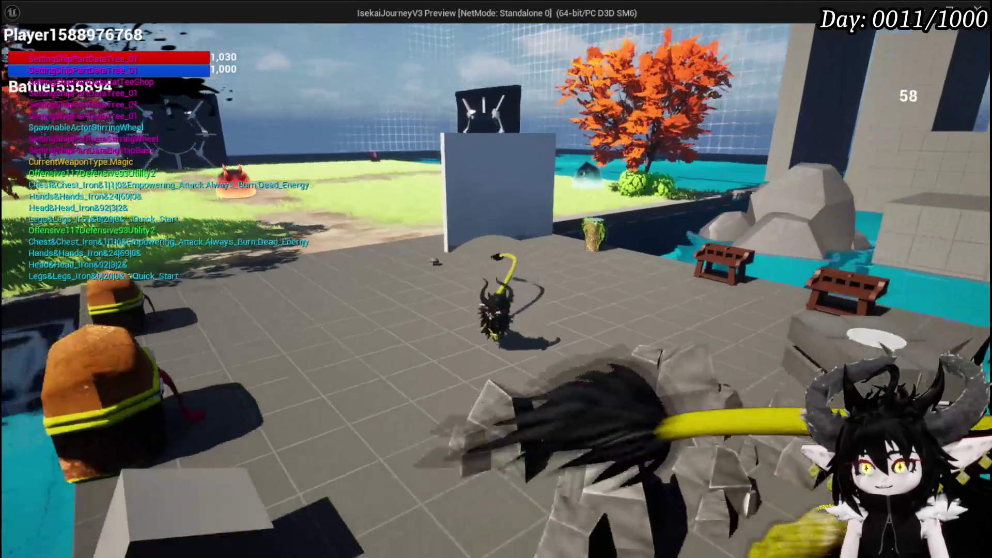
key("s")
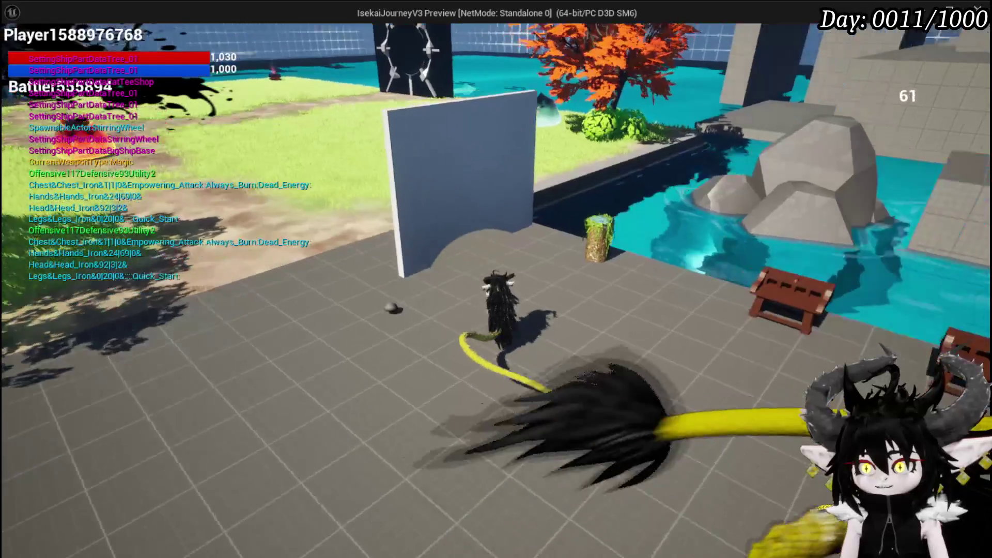
key("d")
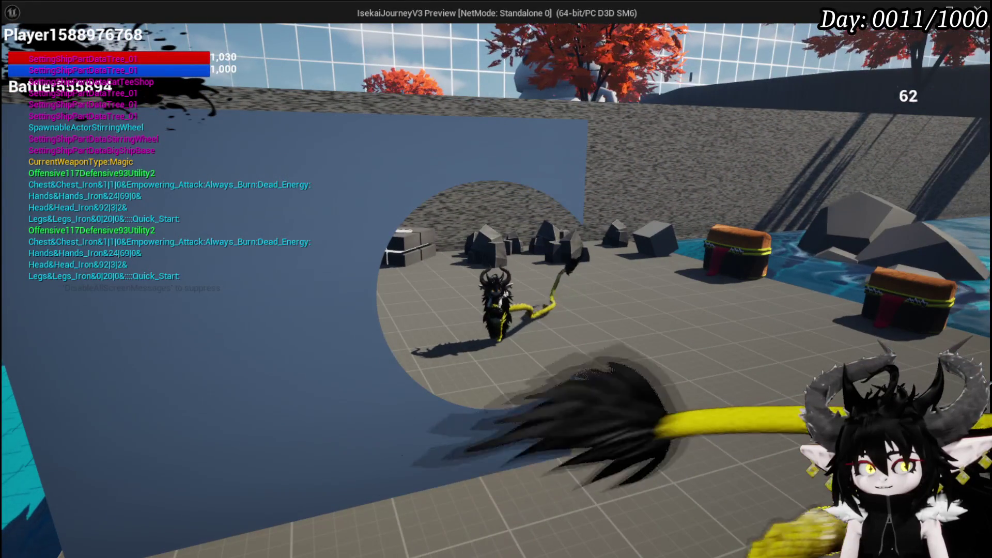
key("w")
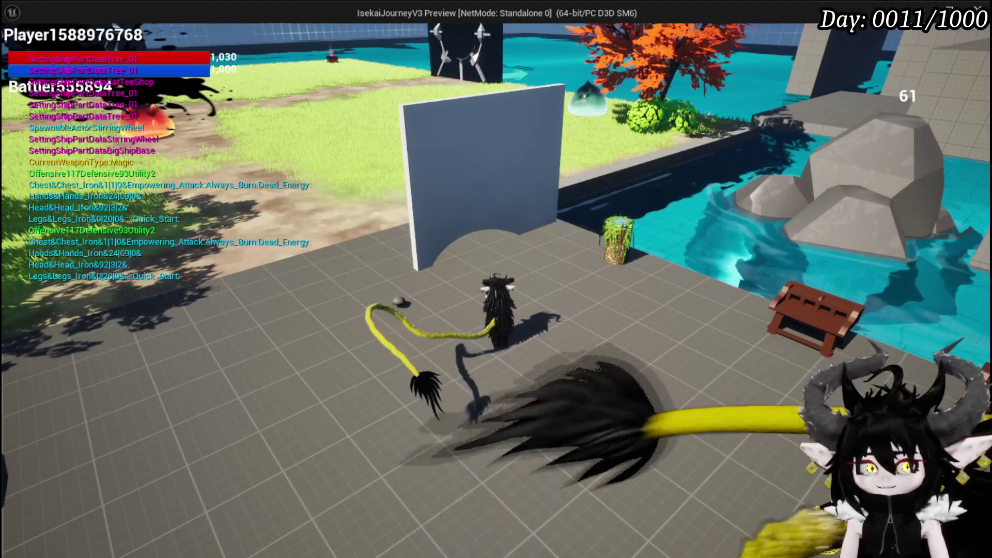
key("Escape")
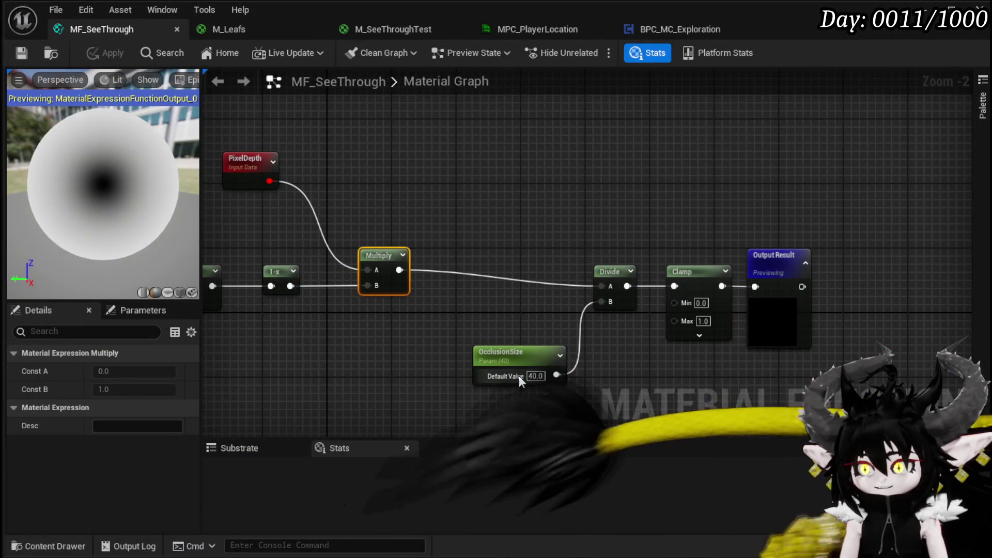
Set OcclusionSize back to 20 and play-test the wall hole once more
left_click_drag(472, 314, 545, 321)
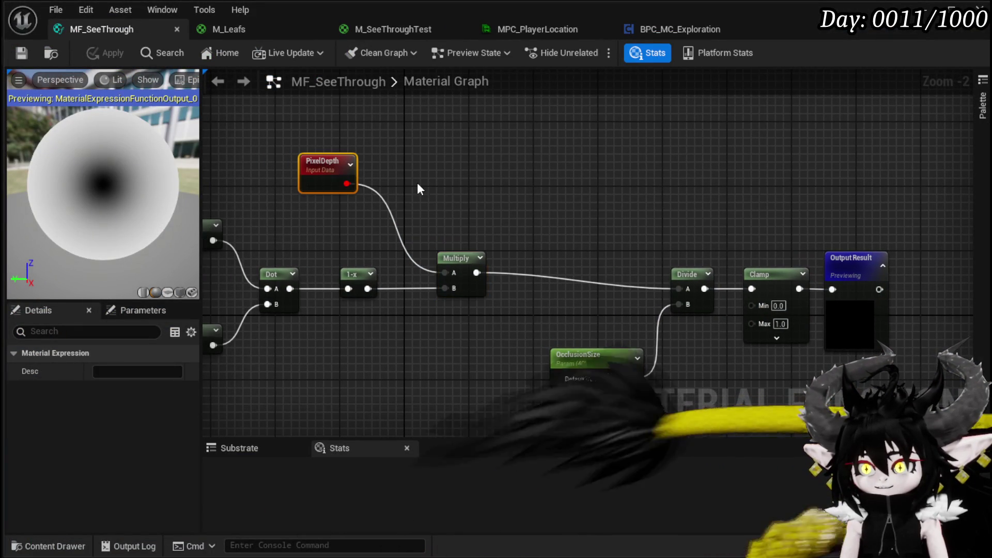
left_click(325, 165)
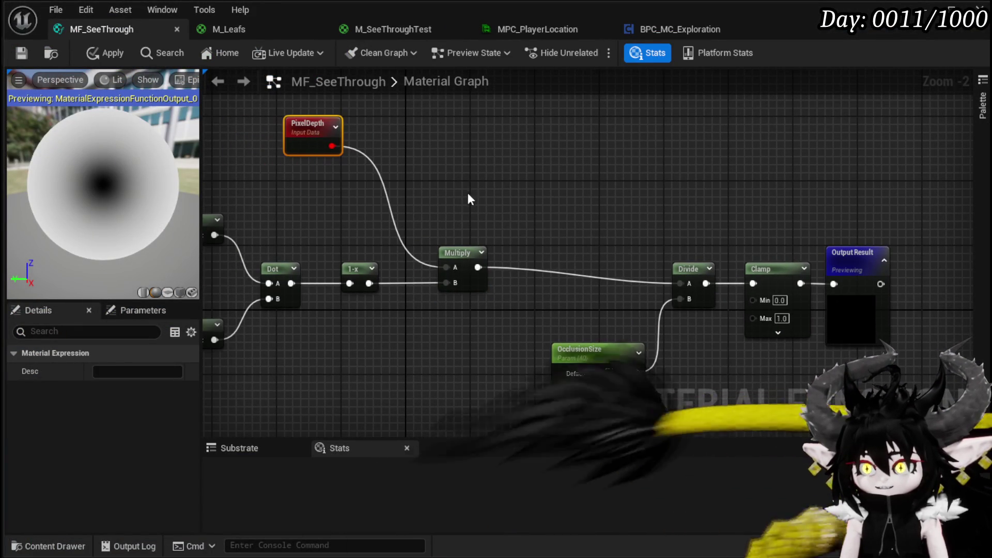
left_click(465, 254)
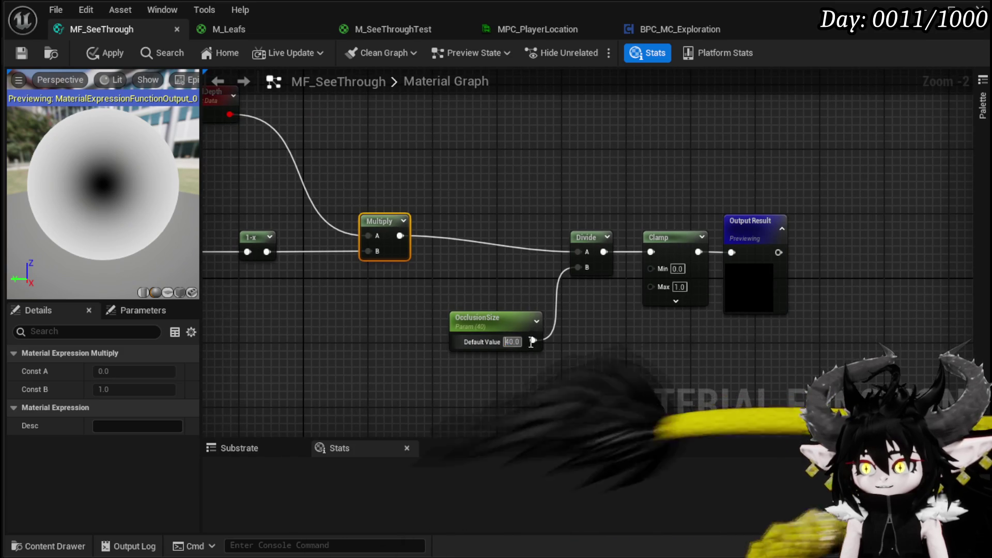
type("20")
key("Return")
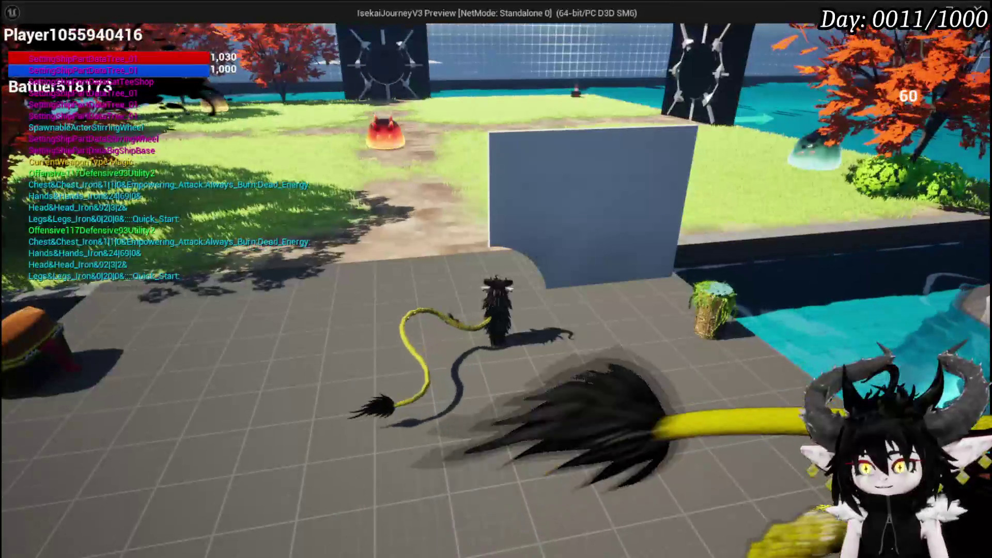
key("Escape")
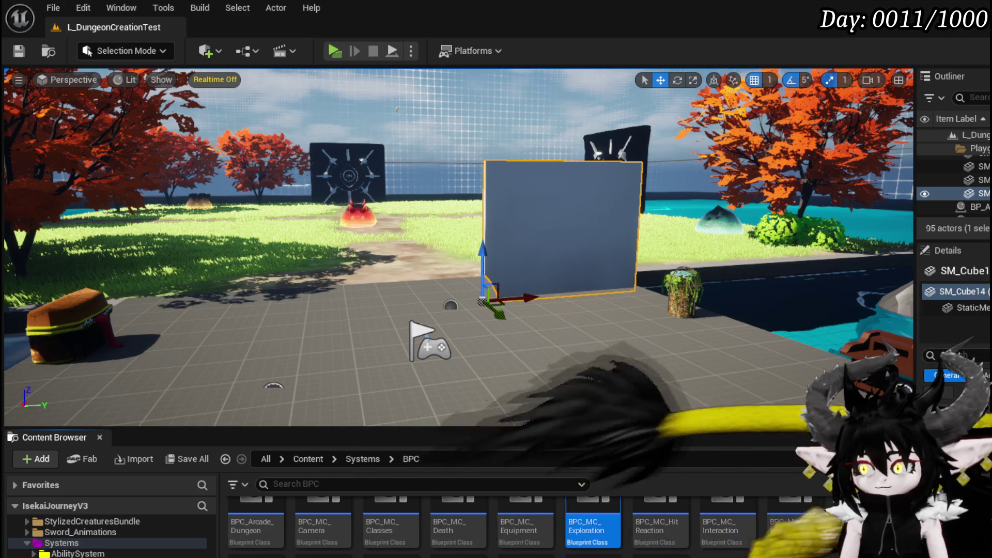
Insert a Shadow Pass Switch between the Clamp and Output Result
scroll(591, 166, "up", 3)
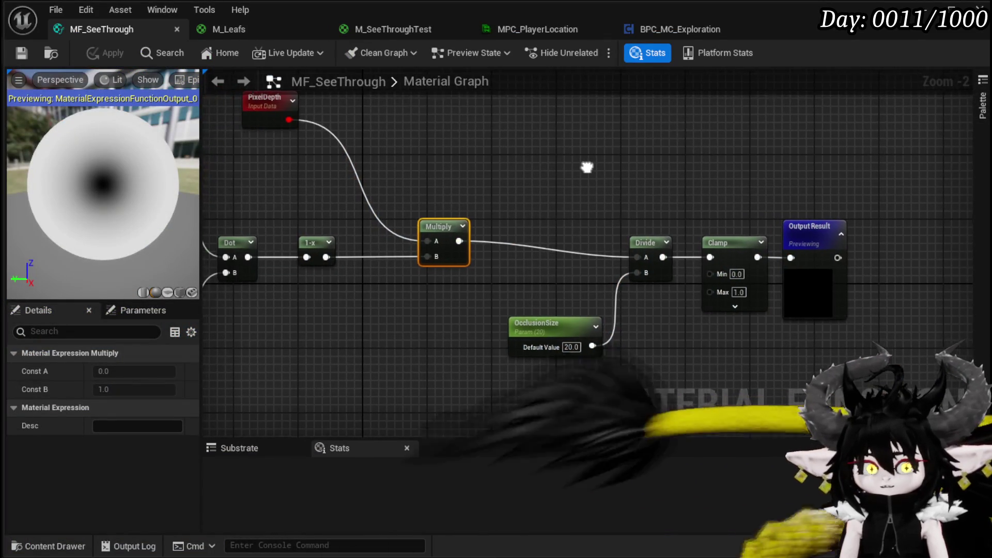
right_click(488, 195)
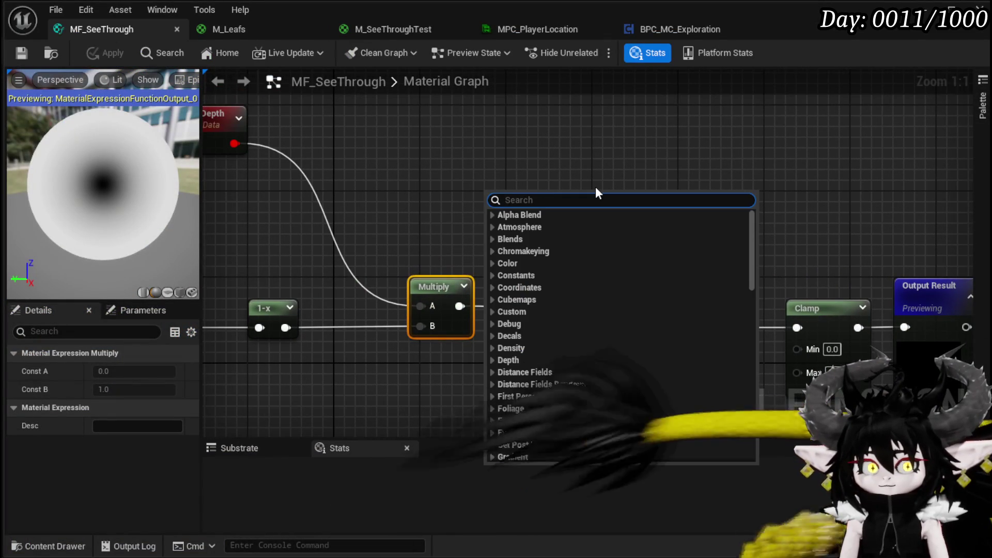
type("shadow pa")
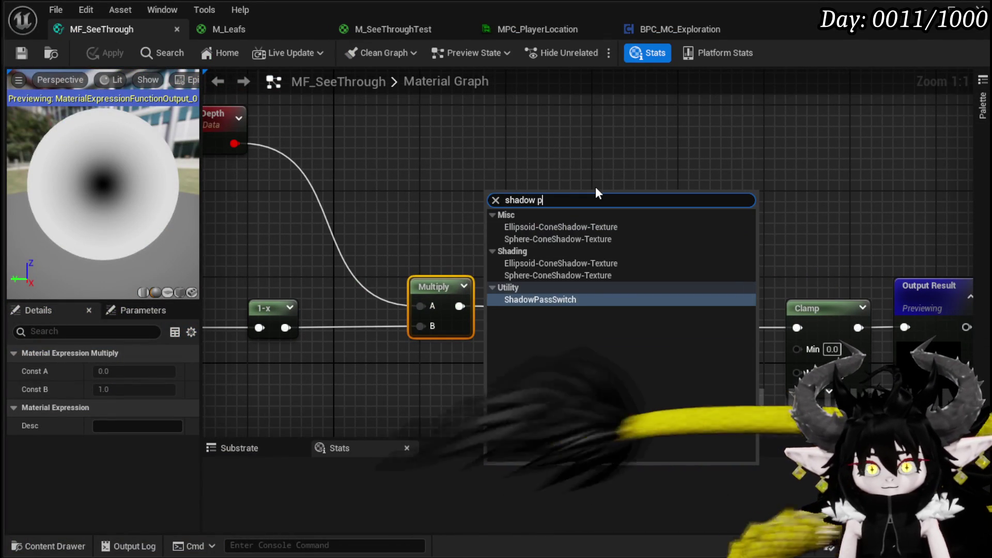
left_click(592, 227)
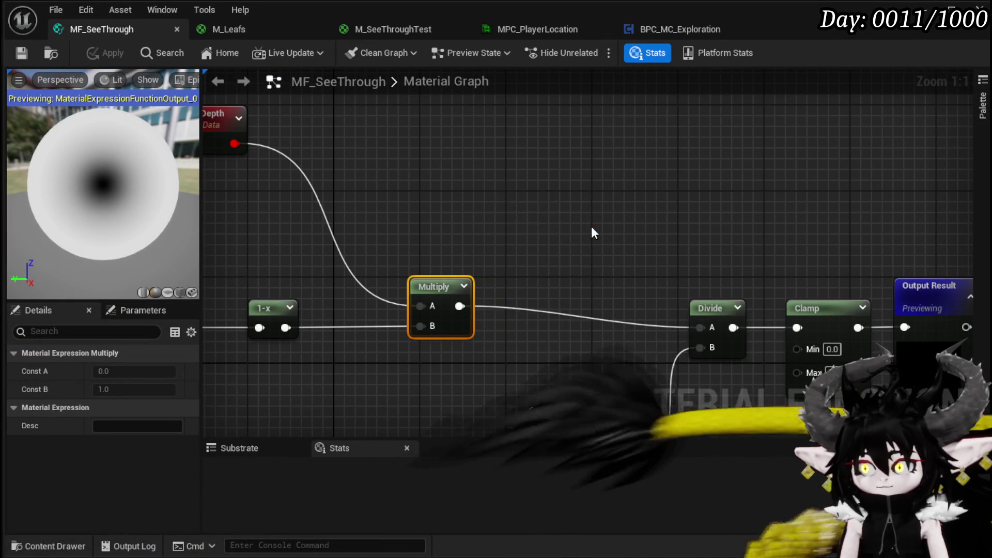
left_click_drag(677, 301, 878, 294)
mouse_move(252, 202)
left_mouse_down()
mouse_move(357, 185)
mouse_move(754, 229)
mouse_move(785, 282)
left_mouse_up()
left_click_drag(682, 304, 549, 313)
left_click_drag(625, 318, 625, 319)
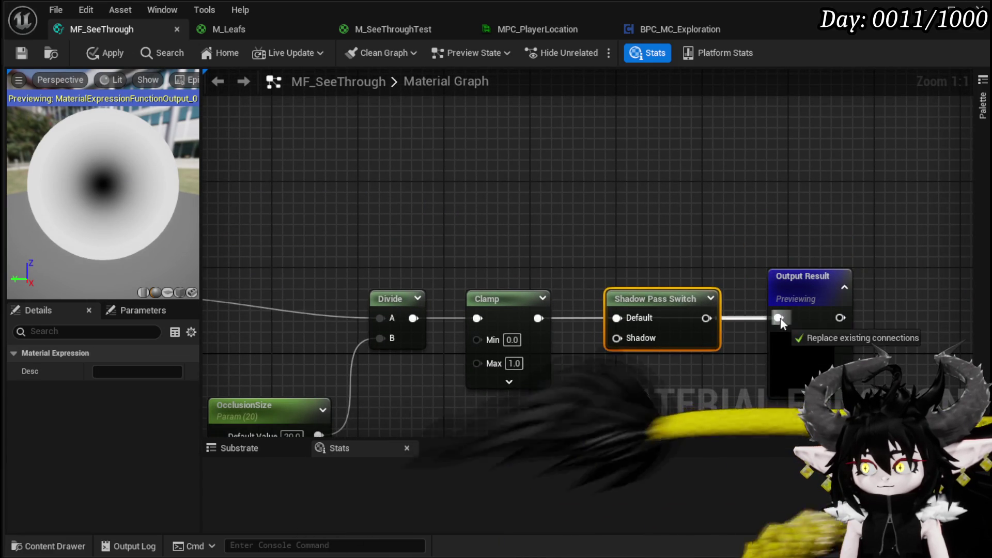
left_click_drag(781, 317, 780, 318)
Wire a constant 1 into the switch's Shadow input, apply, and return to the level
scroll(643, 201, "down", 3)
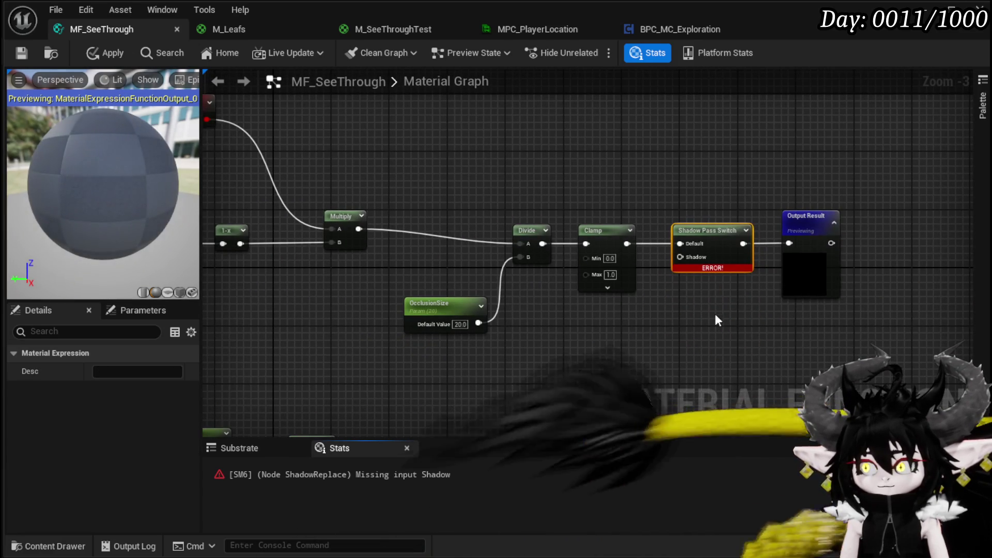
left_click_drag(714, 318, 843, 209)
left_click_drag(714, 236, 772, 236)
mouse_move(666, 210)
left_mouse_down()
mouse_move(582, 241)
mouse_move(553, 332)
left_mouse_up()
left_click(516, 255)
left_click_drag(569, 275, 608, 345)
left_click(552, 276)
type("1")
left_click(720, 255)
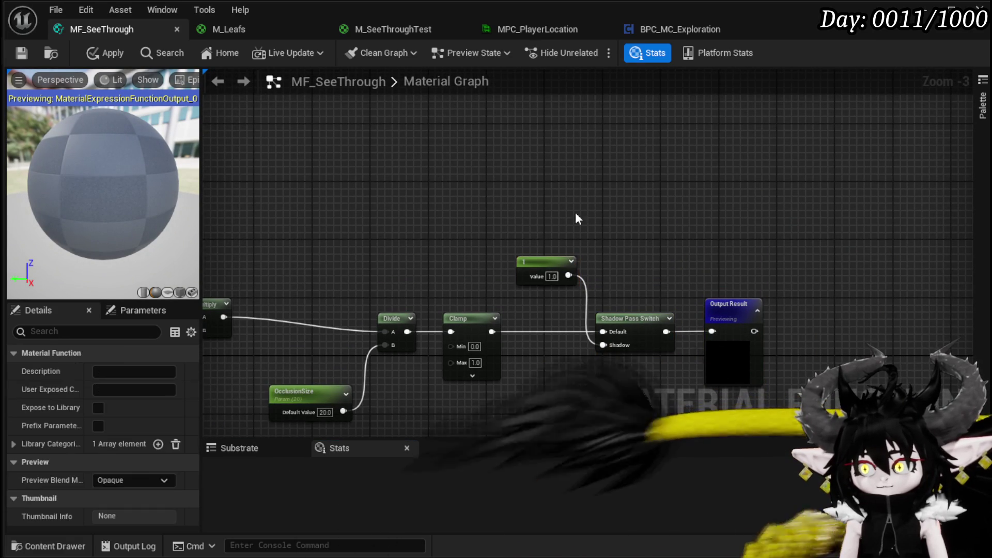
left_click(98, 54)
mouse_move(573, 196)
left_mouse_down()
mouse_move(703, 169)
mouse_move(773, 174)
left_mouse_up()
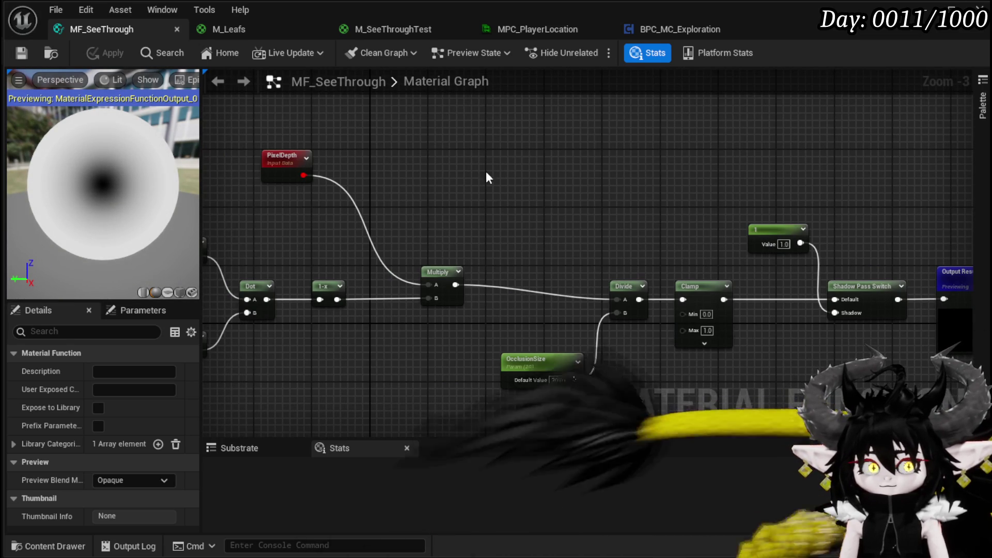
left_click(980, 9)
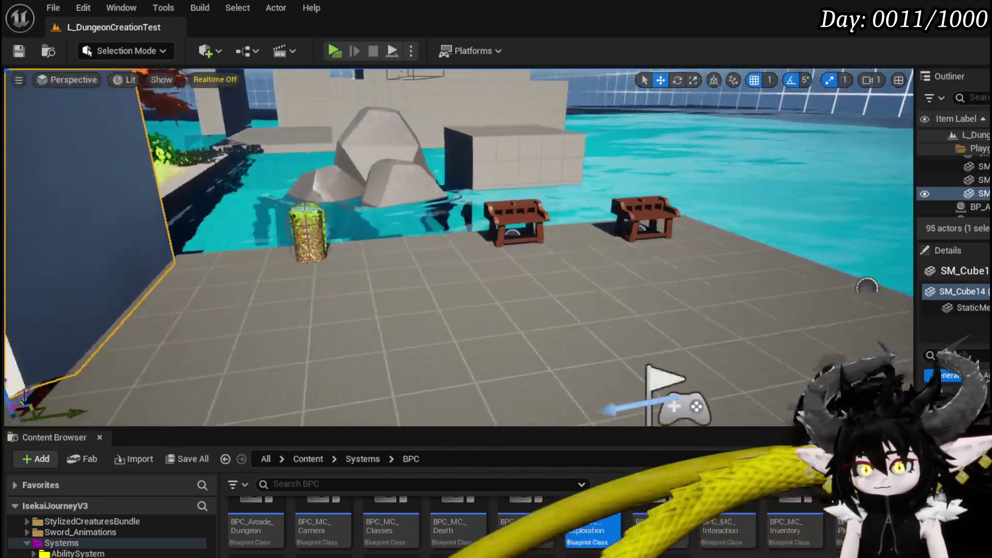
Rotate the blue wall 25° about Z, Alt-drag a duplicate beside it, and playtest
mouse_move(459, 248)
left_mouse_down()
mouse_move(383, 253)
mouse_move(382, 285)
left_mouse_up()
left_click_drag(517, 243, 505, 237)
key("e")
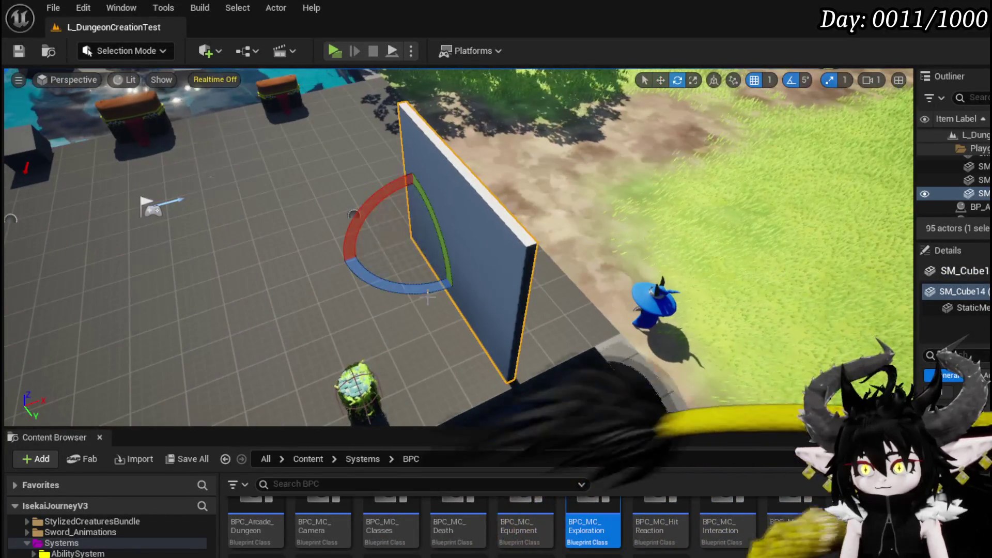
left_click_drag(452, 287, 416, 289)
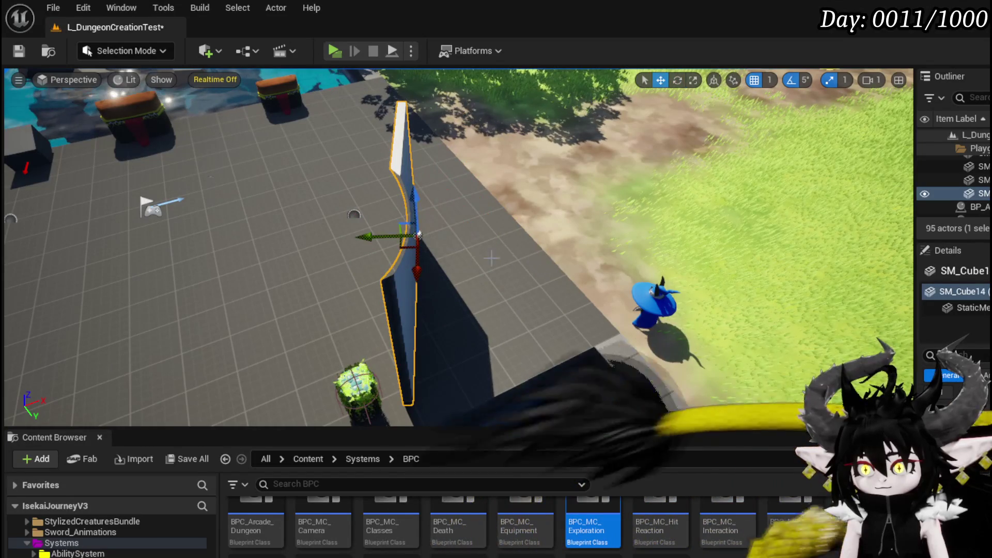
left_click_drag(379, 242, 465, 243)
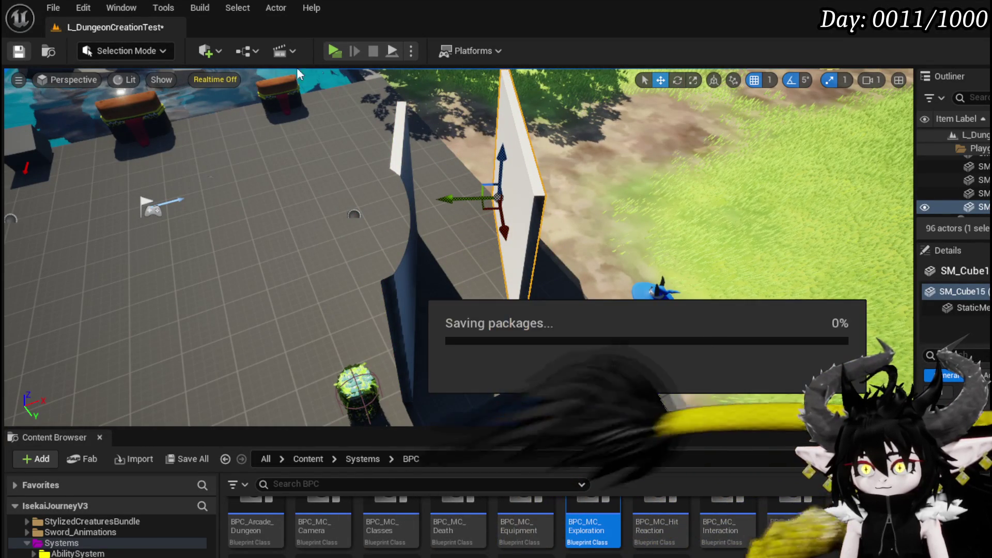
left_click(339, 50)
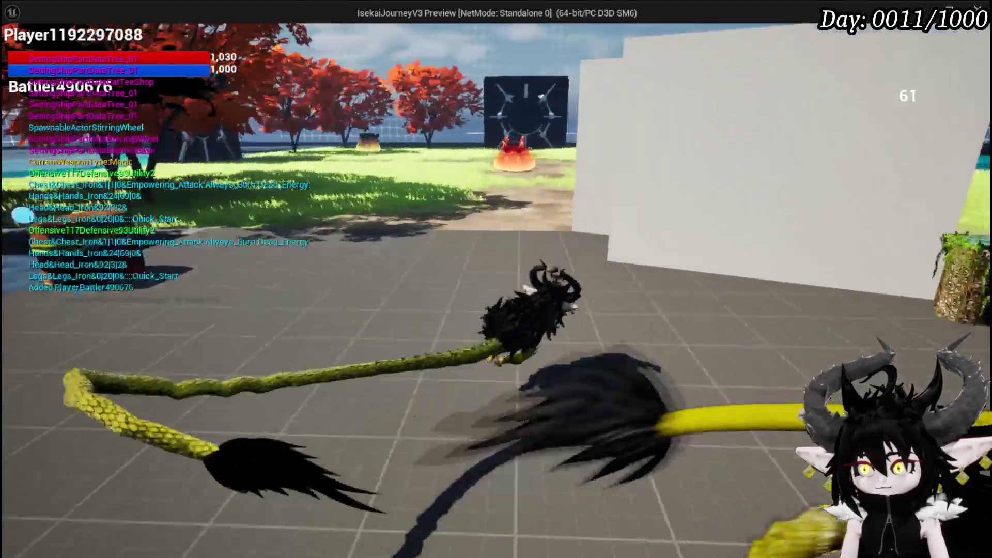
key("w")
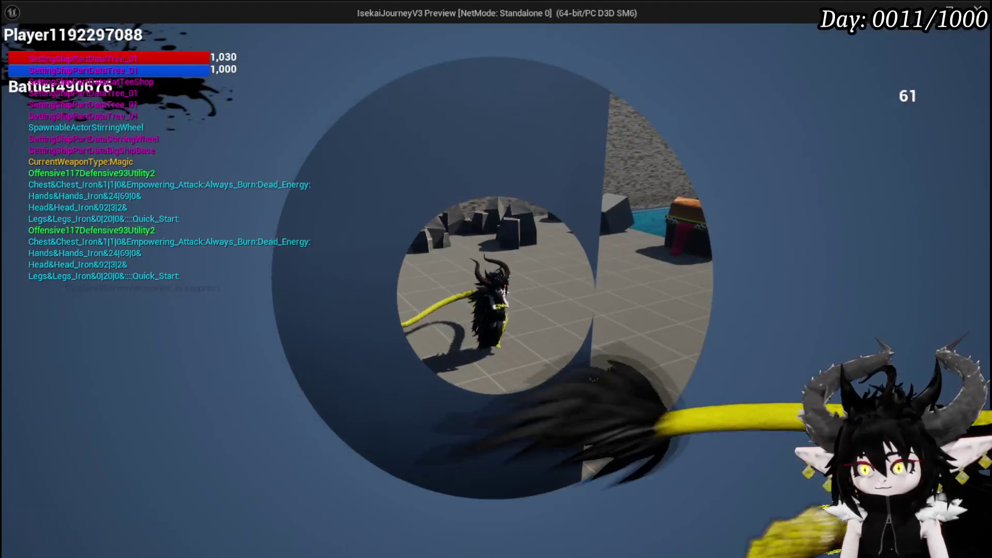
key("w")
key("w")
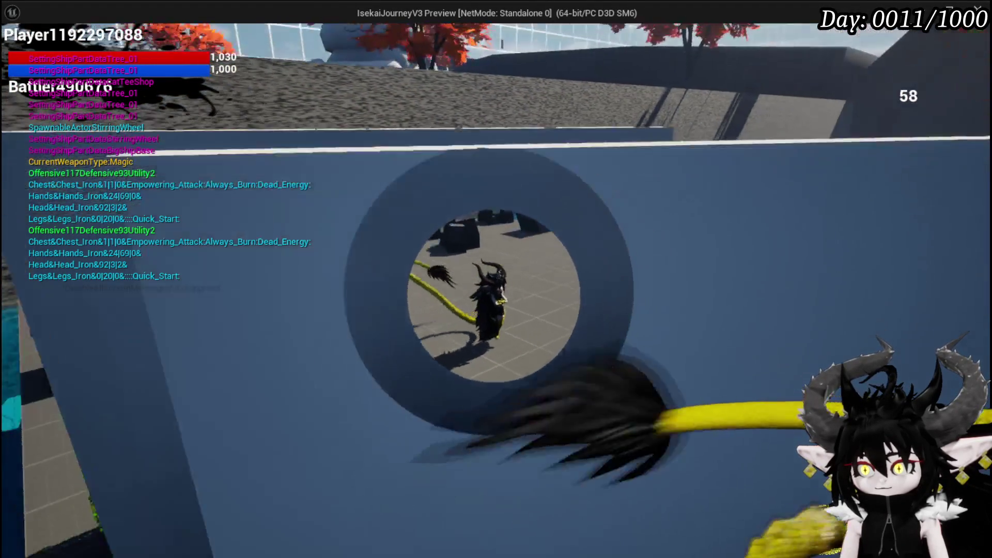
key("w")
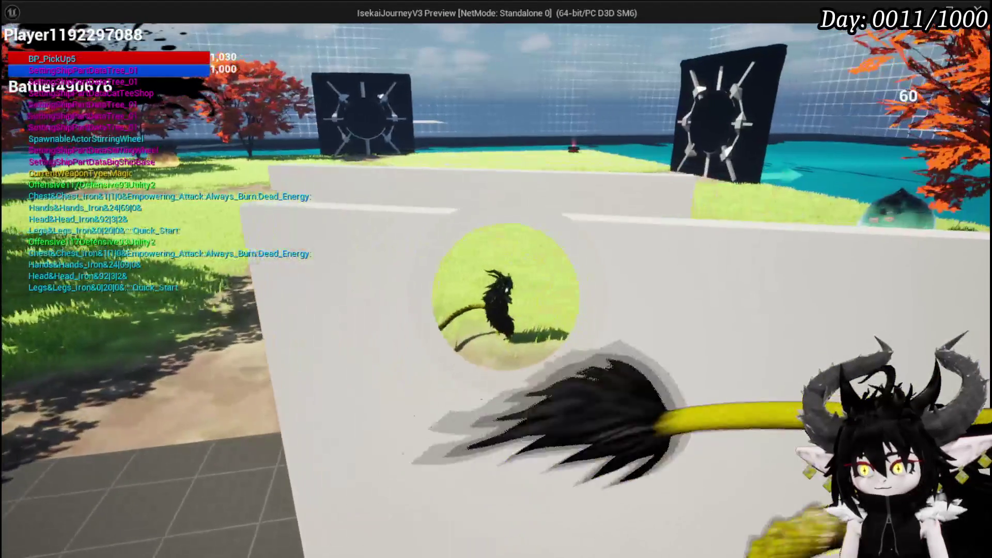
key("w")
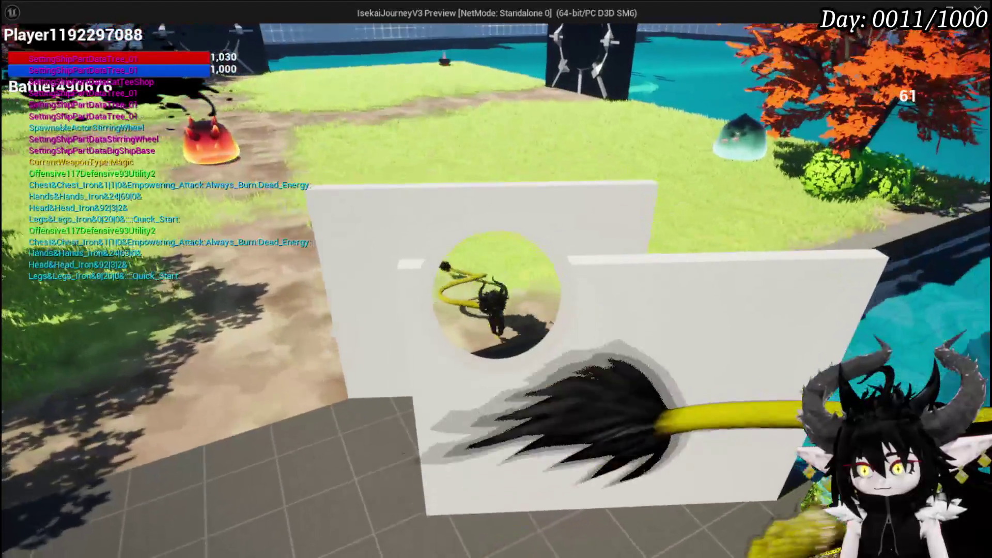
key("w")
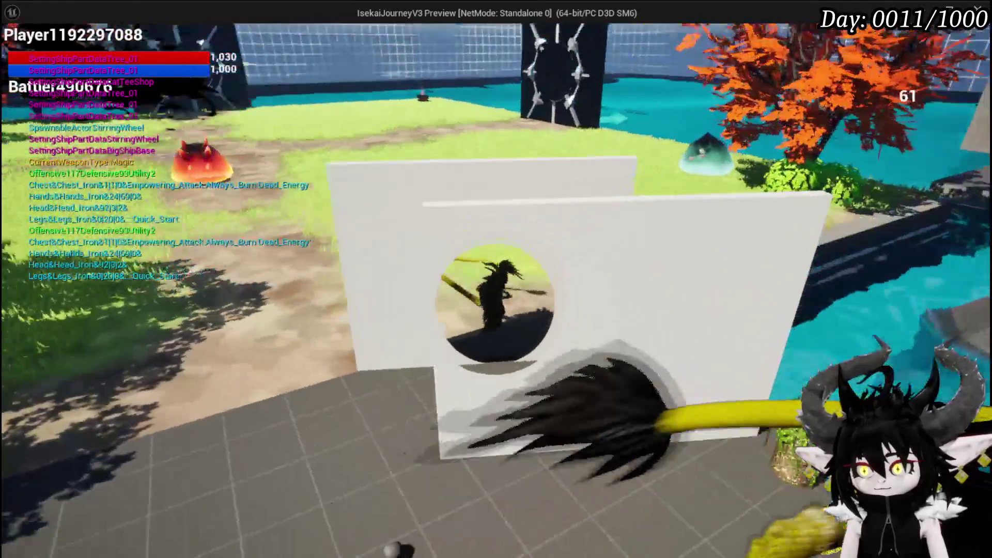
key("w")
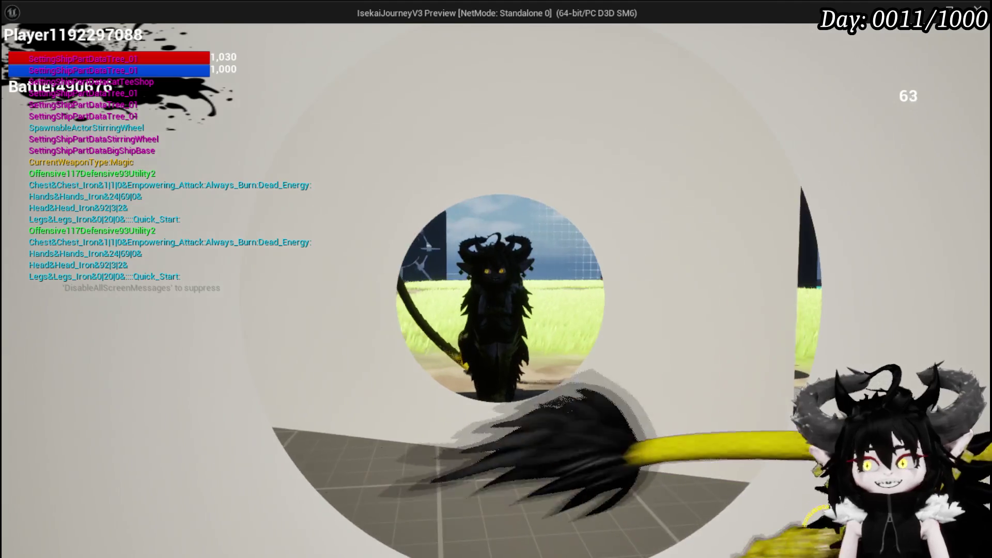
key("w")
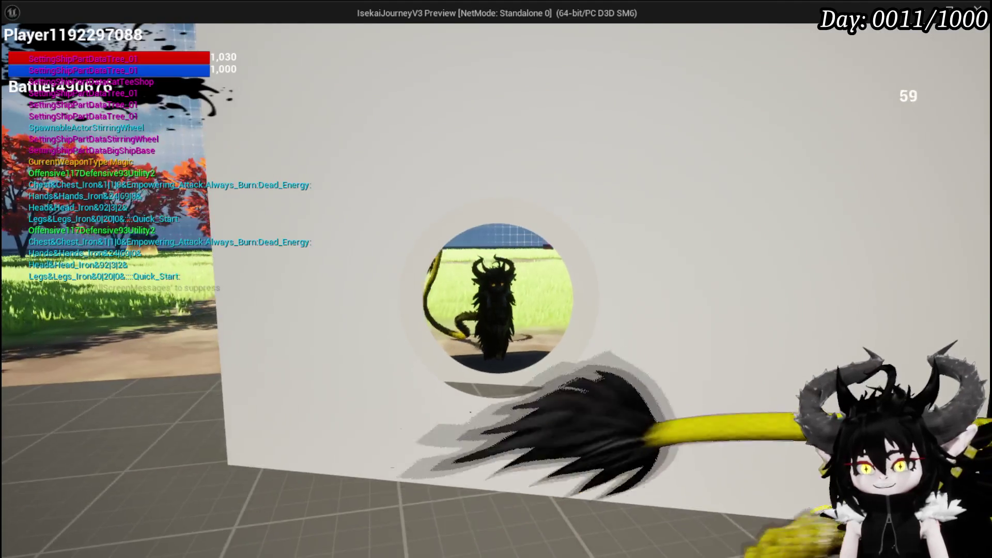
key("w")
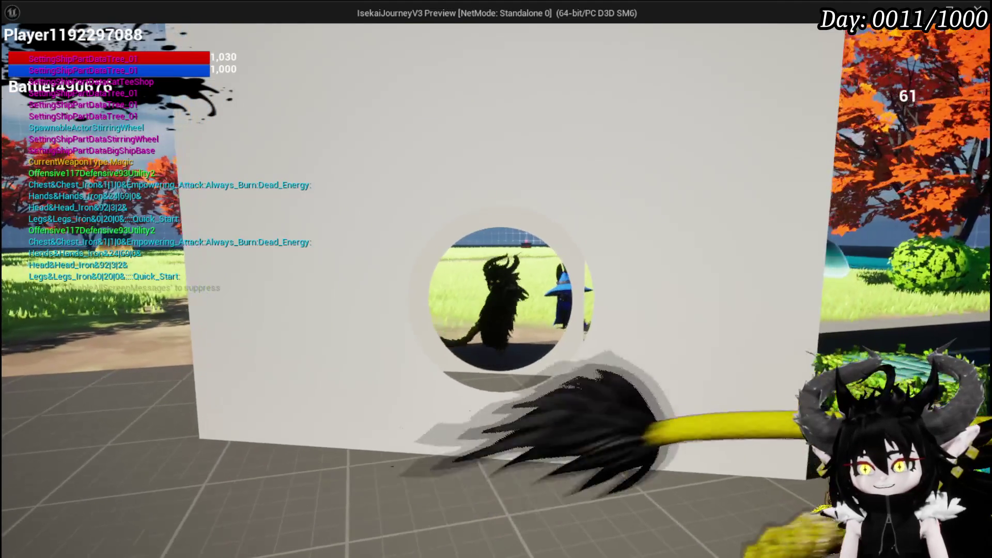
key("space")
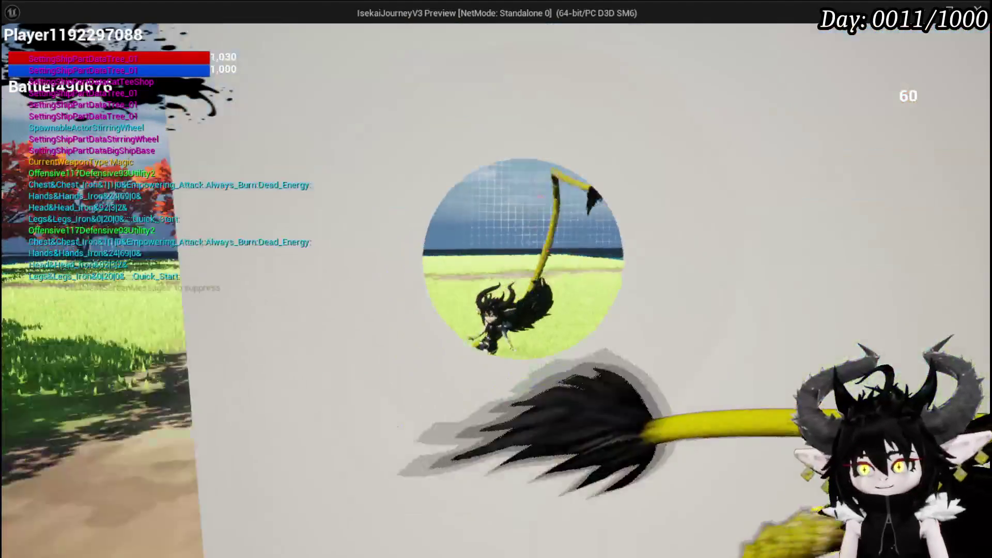
key("w")
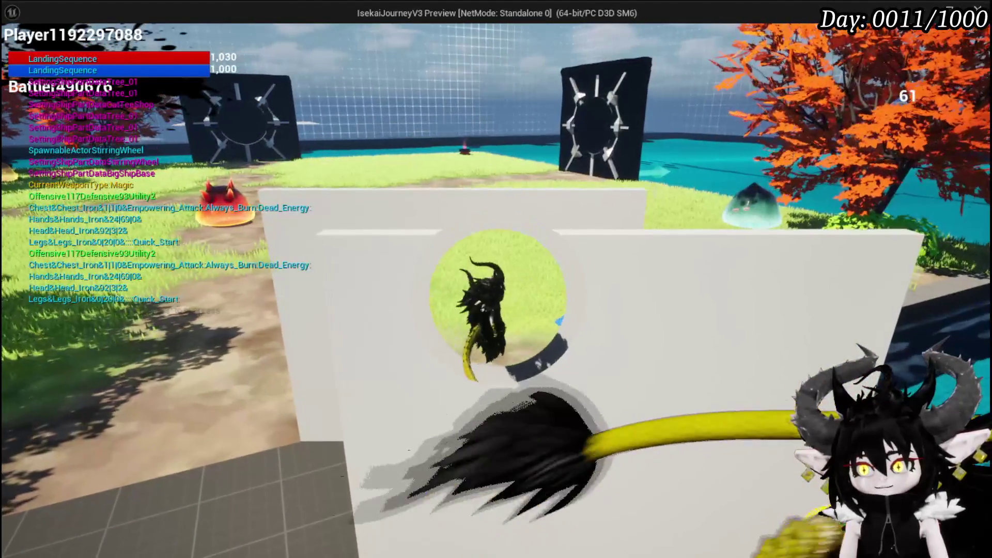
key("w")
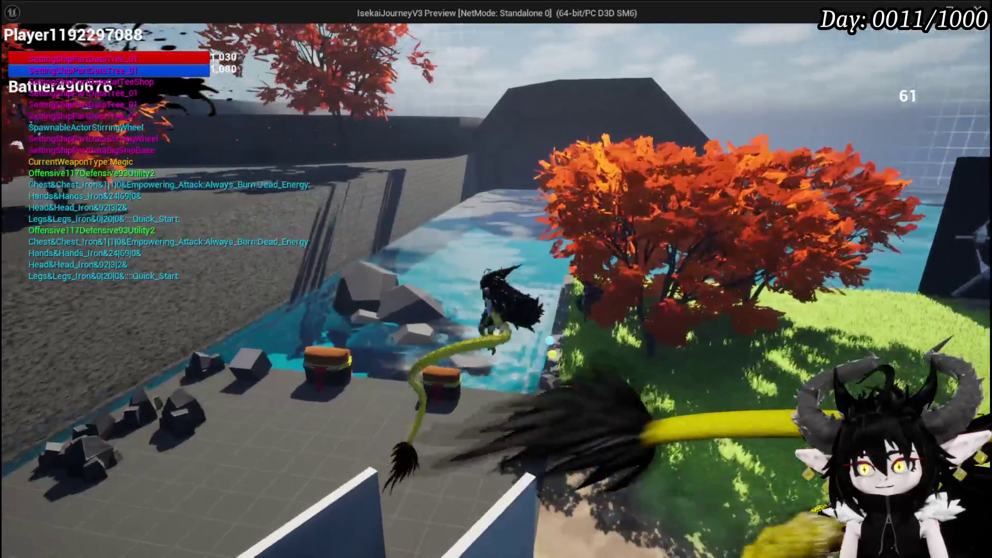
key("Escape")
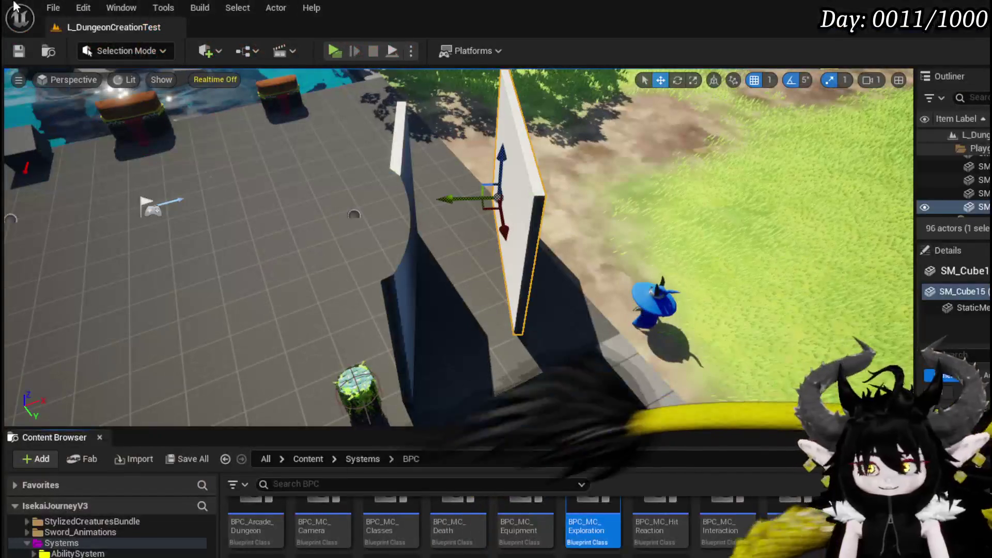
Save the level and bring MF_SeeThrough's Subtract and Normalize nodes into view
key("ctrl+s")
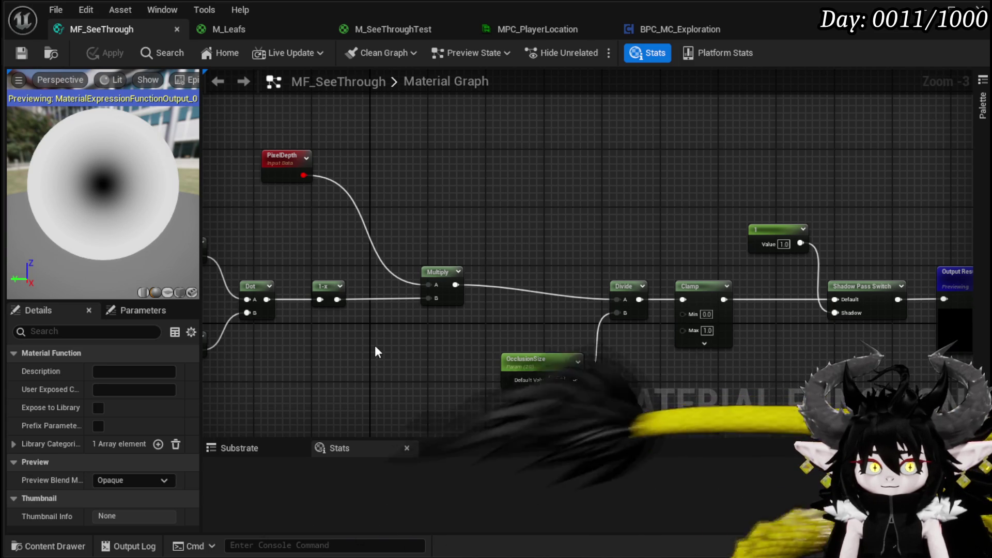
mouse_move(375, 347)
left_mouse_down()
mouse_move(547, 339)
mouse_move(693, 286)
left_mouse_up()
Tidy the graph by moving the PlayerLocation, Mask, Absolute World Position and Camera Position nodes up
scroll(548, 338, "down", 1)
left_click_drag(401, 239, 460, 218)
mouse_move(272, 253)
left_mouse_down()
mouse_move(367, 305)
mouse_move(364, 190)
left_mouse_up()
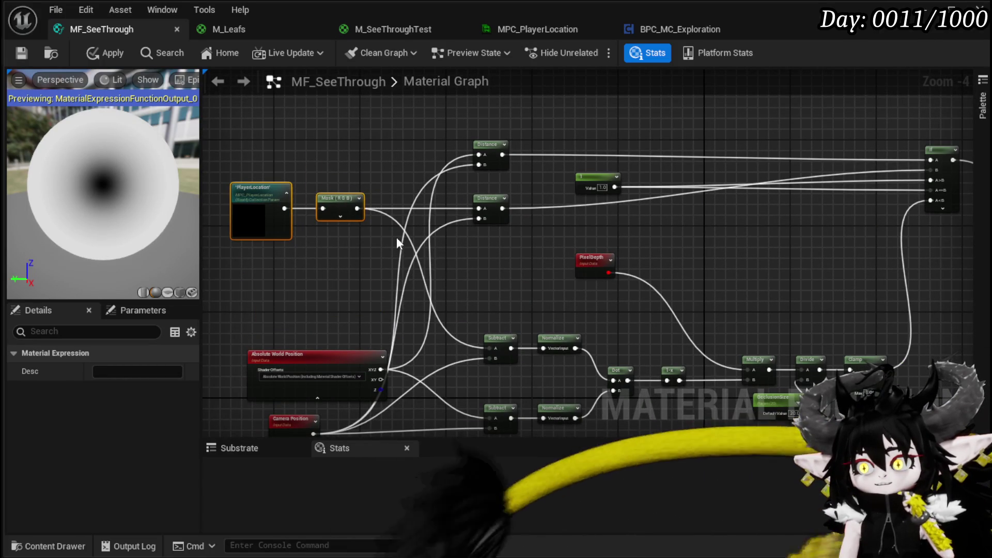
mouse_move(506, 179)
left_mouse_down()
mouse_move(394, 181)
mouse_move(451, 187)
left_mouse_up()
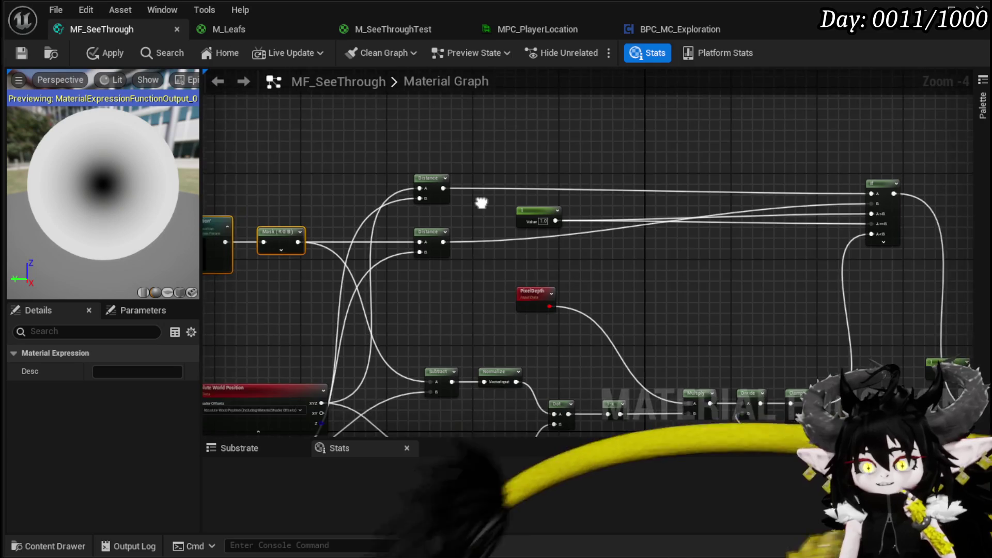
scroll(454, 204, "up", 3)
scroll(512, 221, "down", 2)
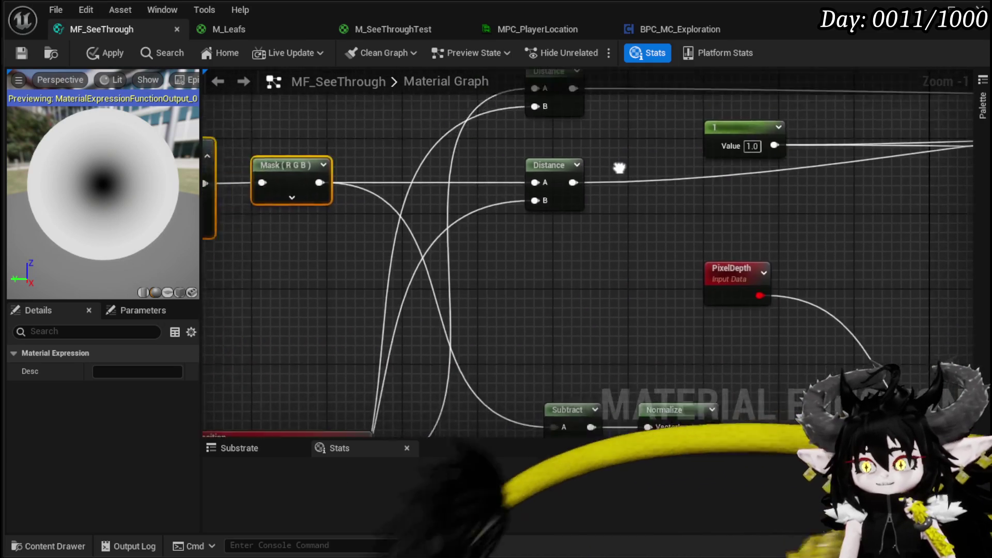
mouse_move(646, 311)
left_mouse_down()
mouse_move(669, 265)
mouse_move(534, 214)
mouse_move(555, 196)
left_mouse_up()
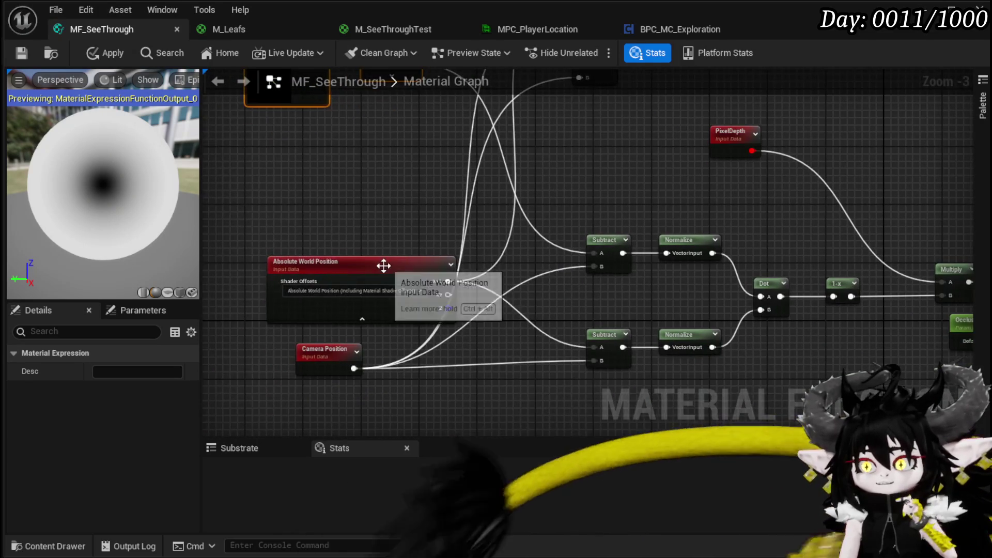
left_click_drag(383, 266, 253, 144)
left_click_drag(465, 244, 590, 269)
mouse_move(449, 372)
left_mouse_down()
mouse_move(420, 259)
mouse_move(393, 236)
left_mouse_up()
Place the constant 1 beside the If node, next to its A>B and A==B inputs
mouse_move(691, 196)
left_mouse_down()
mouse_move(505, 299)
mouse_move(336, 295)
left_mouse_up()
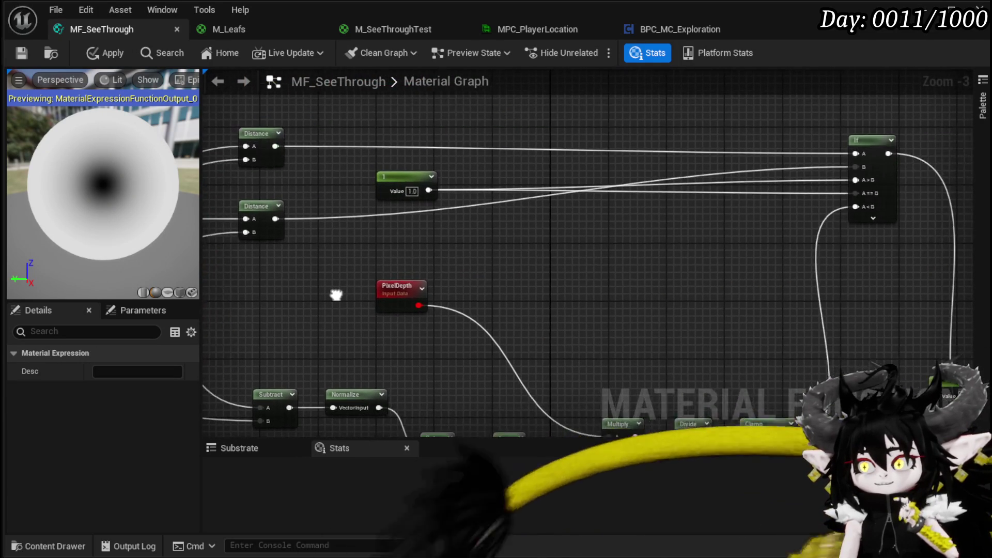
mouse_move(441, 287)
left_mouse_down()
mouse_move(431, 279)
mouse_move(382, 296)
left_mouse_up()
left_click_drag(353, 190, 756, 257)
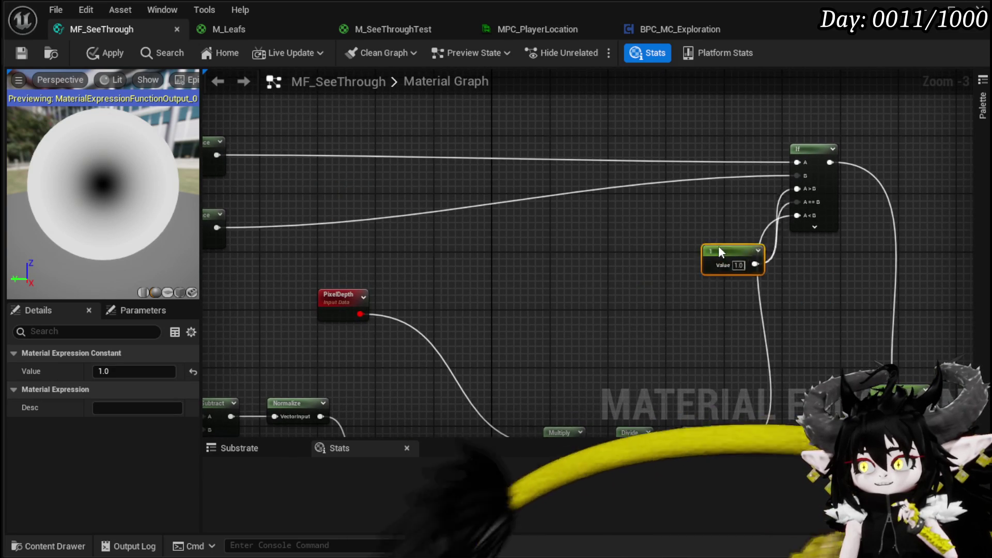
mouse_move(680, 295)
left_mouse_down()
mouse_move(671, 199)
mouse_move(475, 285)
left_mouse_up()
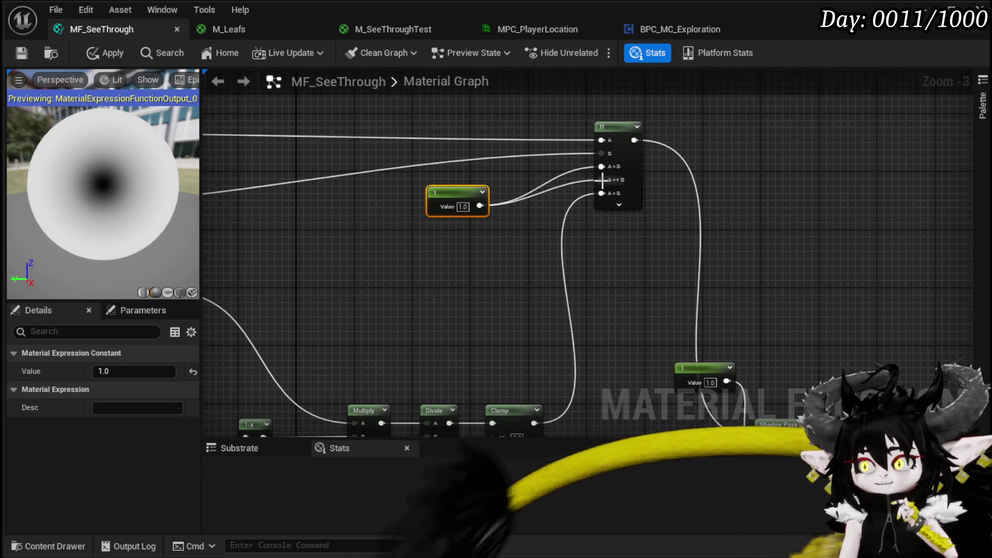
scroll(602, 181, "up", 3)
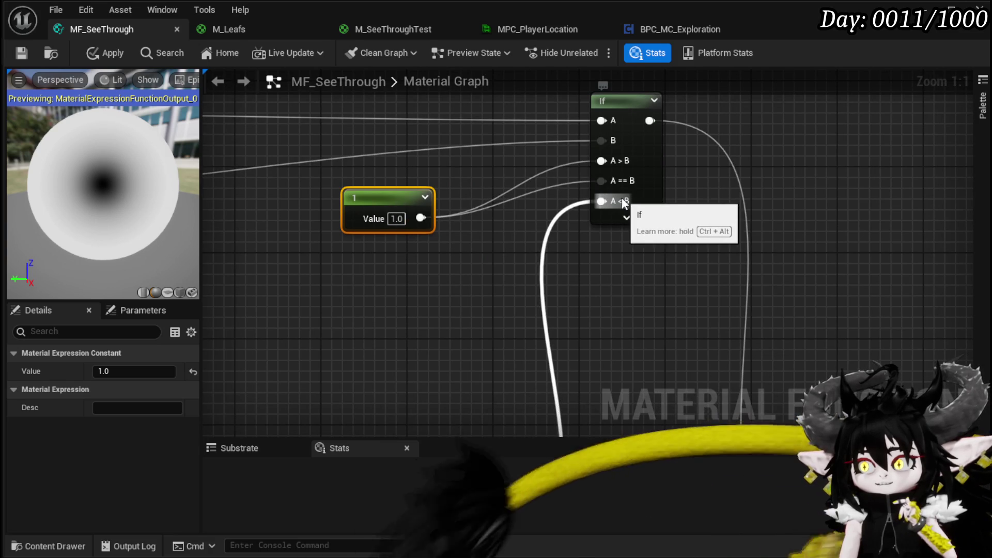
scroll(442, 243, "down", 3)
Insert a Multiply by 2 after the top Distance output and apply the graph
mouse_move(542, 178)
left_mouse_down()
mouse_move(397, 201)
mouse_move(453, 182)
mouse_move(437, 178)
left_mouse_up()
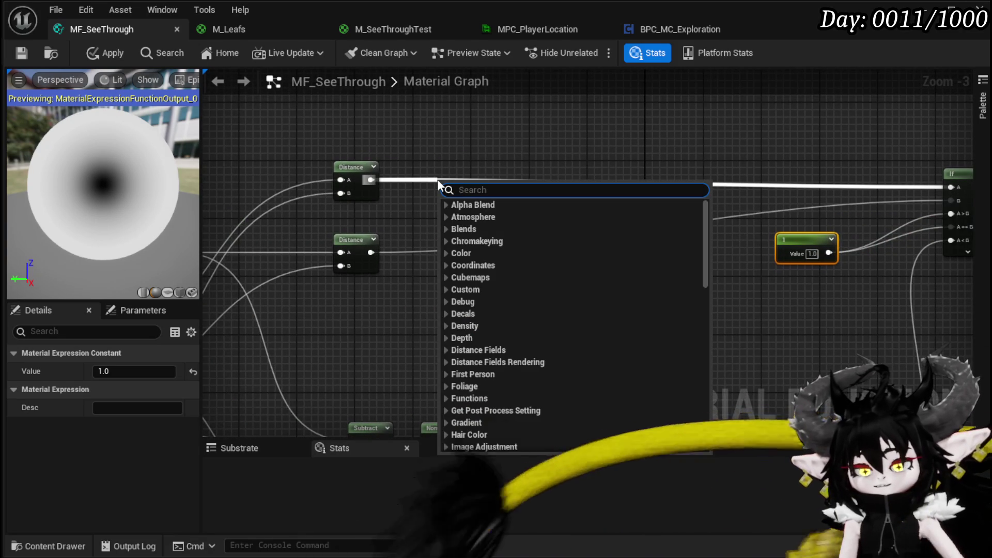
type("multiply")
key("Return")
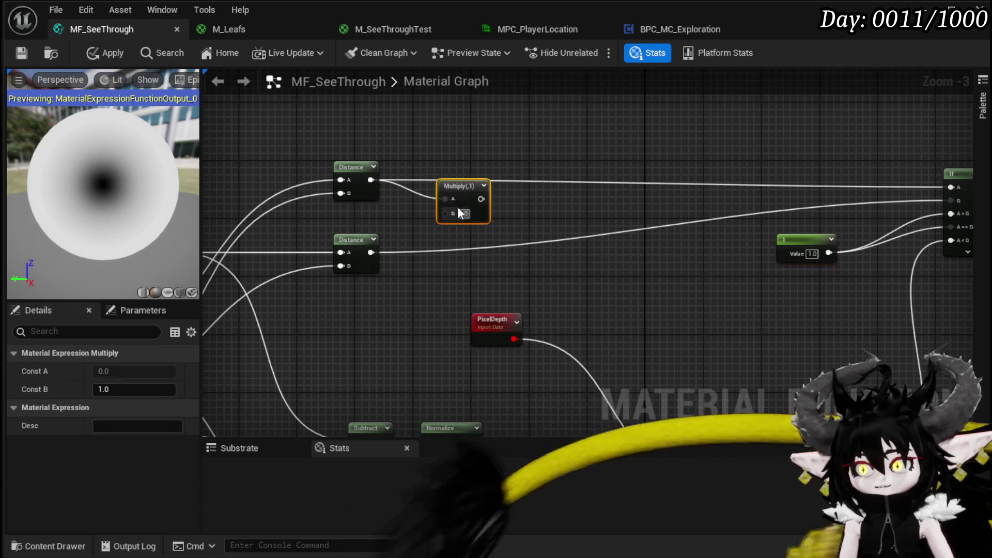
mouse_move(461, 192)
left_mouse_down()
mouse_move(450, 180)
mouse_move(975, 179)
mouse_move(804, 191)
left_mouse_up()
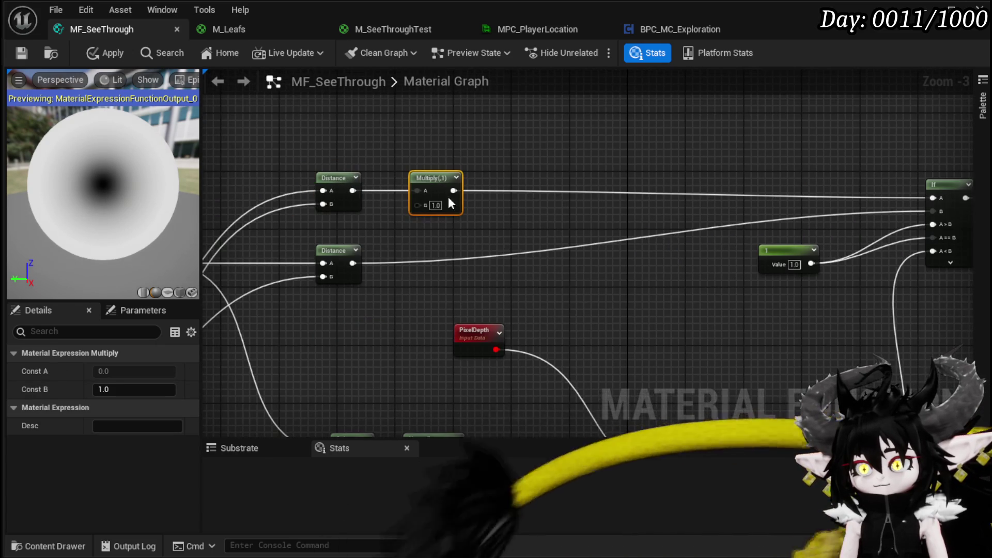
type("2")
key("Return")
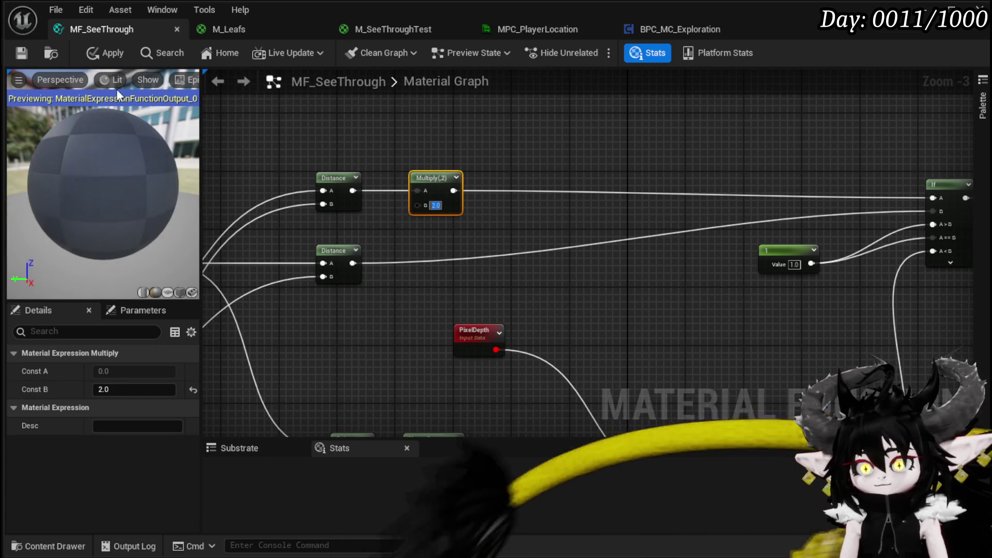
left_click(102, 53)
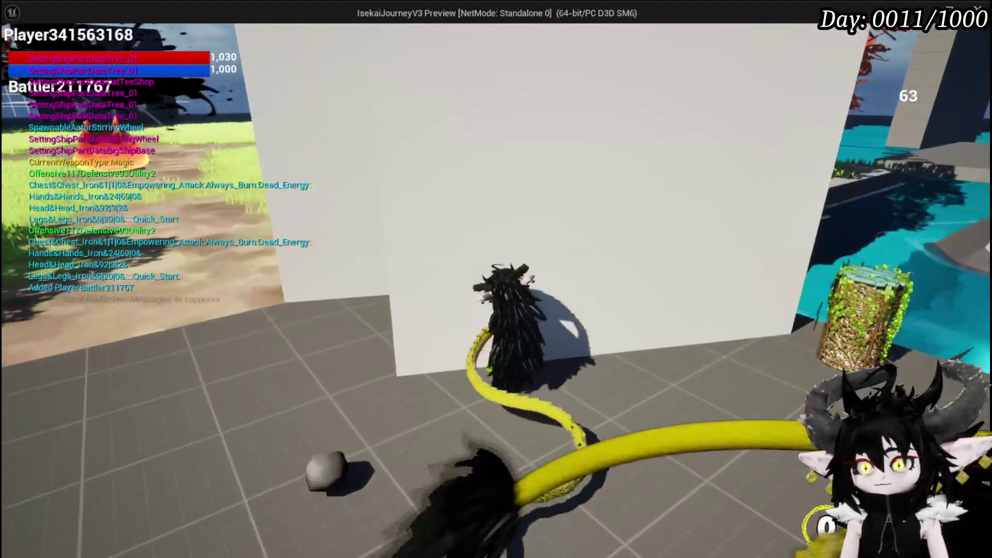
Walk the character past the blue pillar and along the white wall, then stop play
key("w")
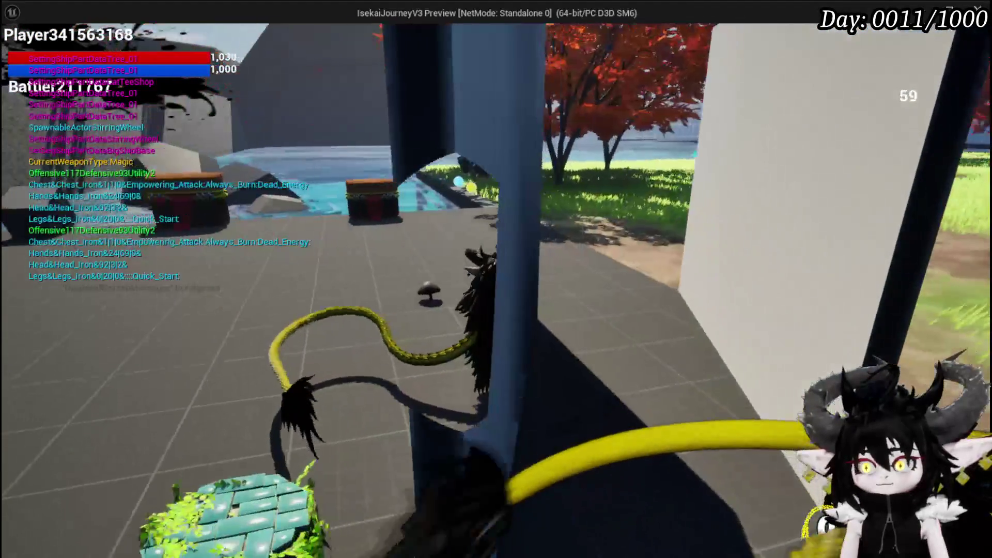
key("w")
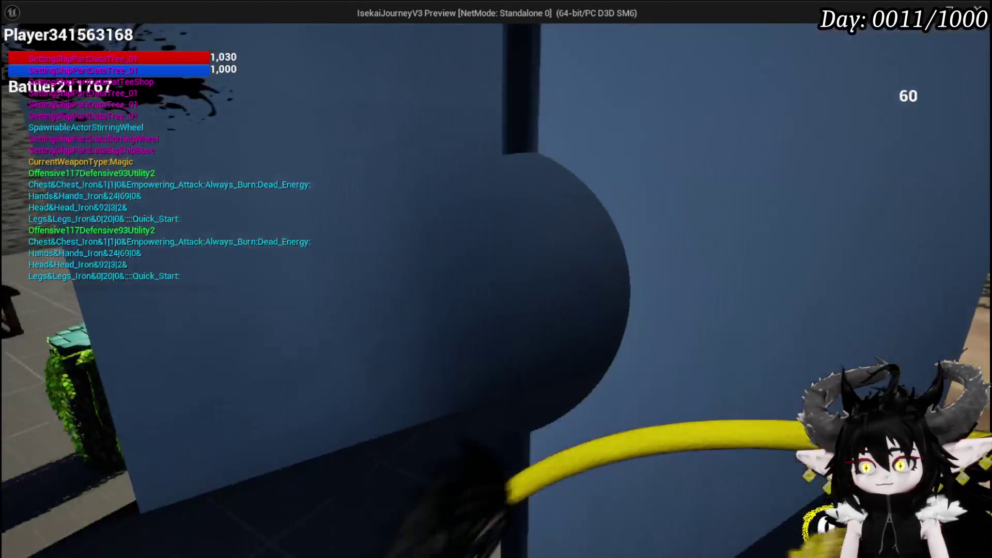
key("w")
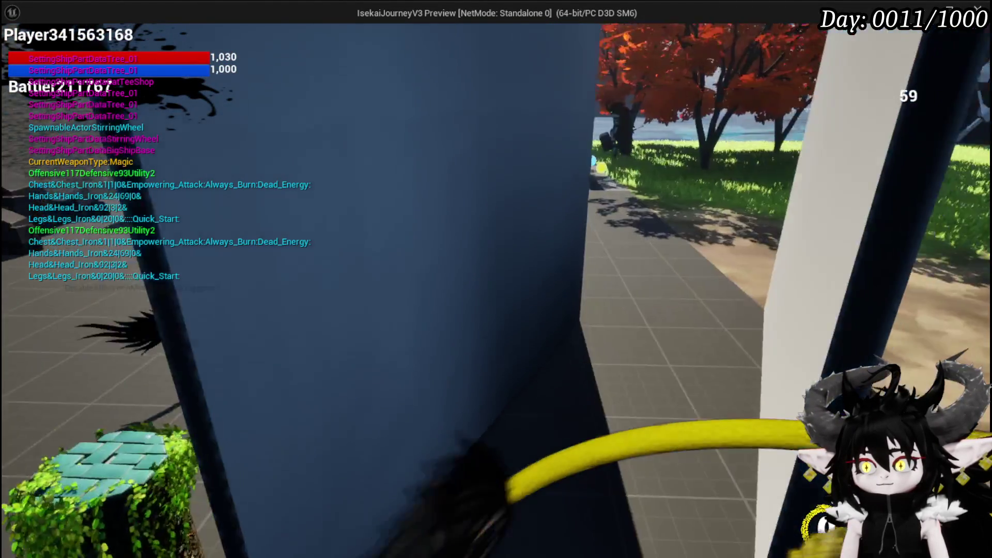
key("w")
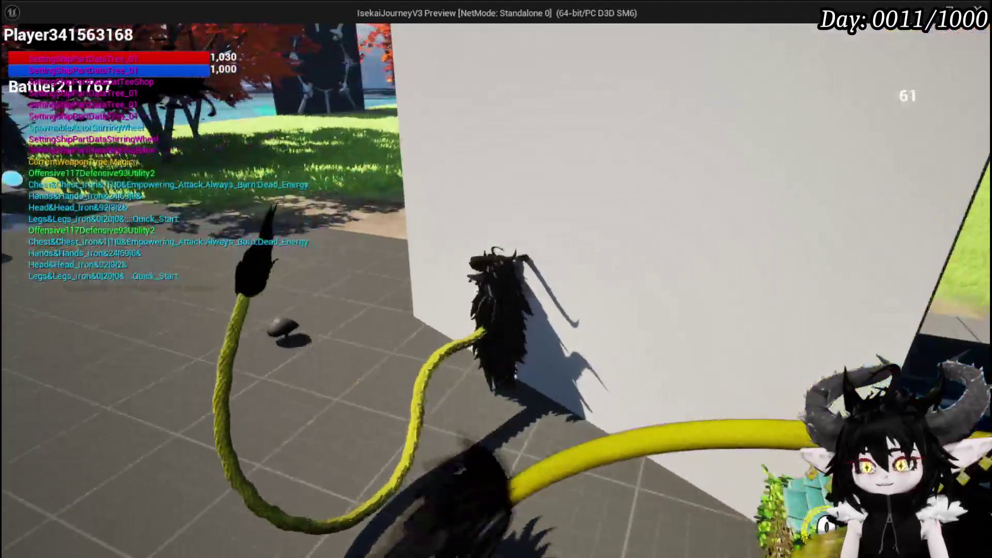
key("Escape")
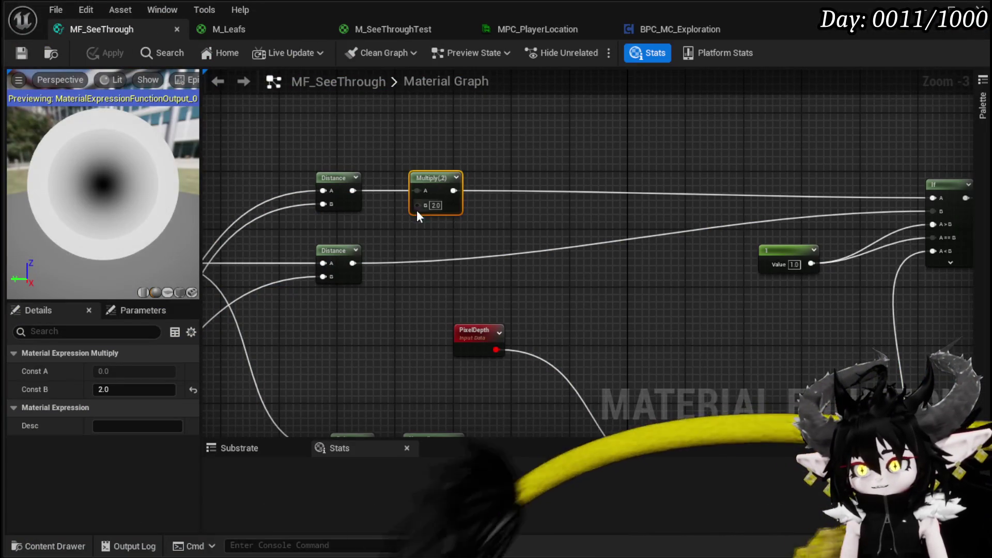
Set the Multiply node's B value to 0
left_click(430, 205)
type("0")
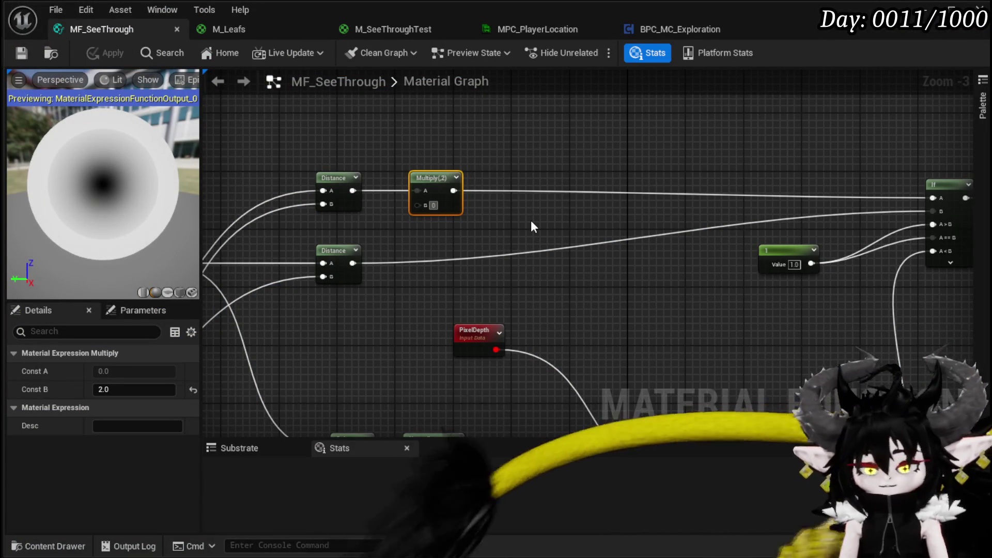
left_click(532, 222)
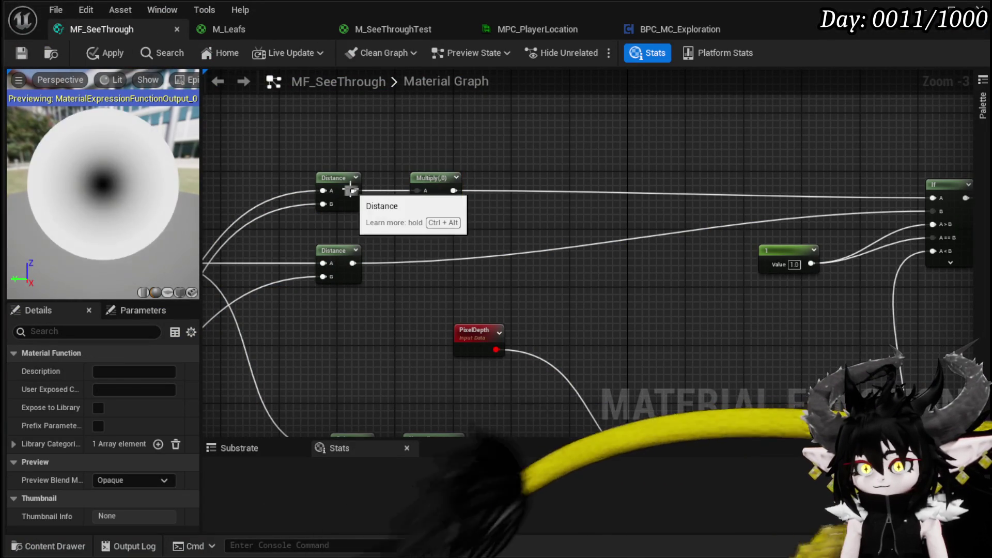
Add 5 to the Multiply result, feed it into the If node's A input, and apply
left_click_drag(503, 192, 522, 194)
type("+")
left_click(551, 268)
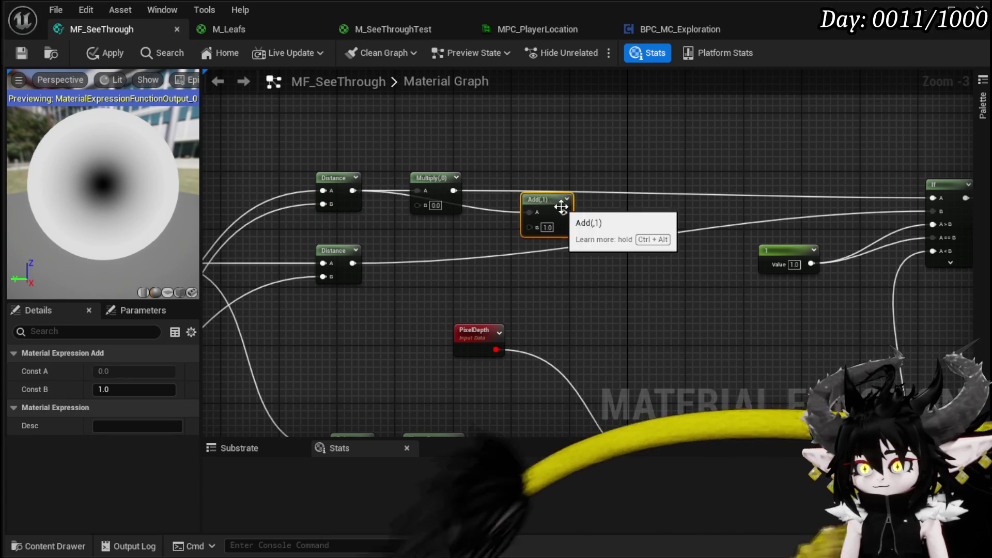
mouse_move(548, 191)
left_mouse_down()
mouse_move(854, 197)
mouse_move(817, 200)
left_mouse_up()
scroll(598, 223, "up", 3)
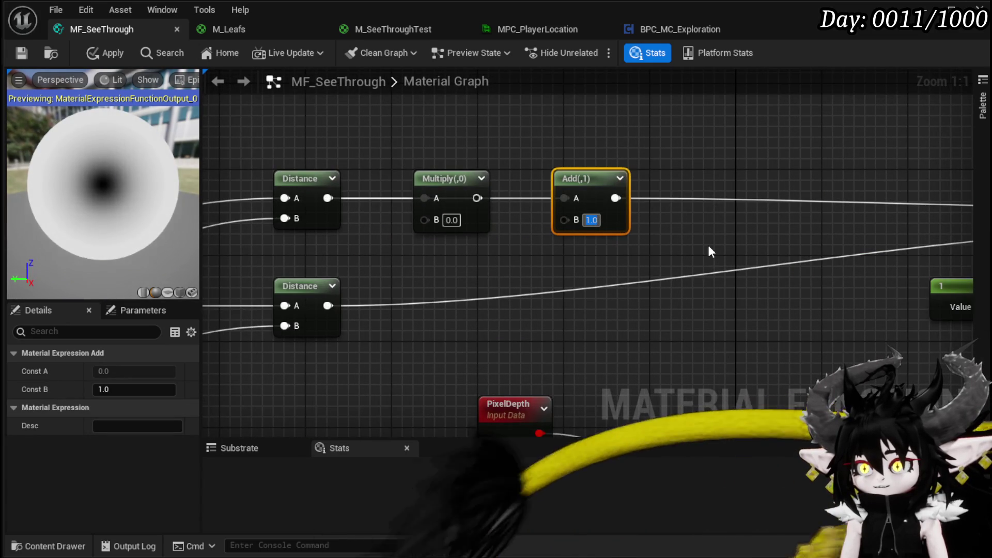
type("5")
left_click(708, 245)
left_click(97, 55)
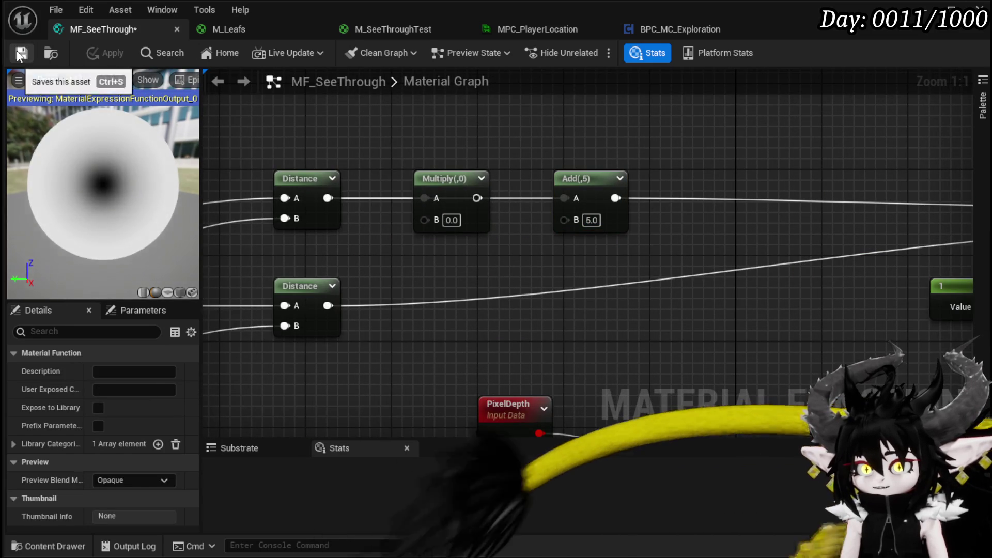
left_click(934, 16)
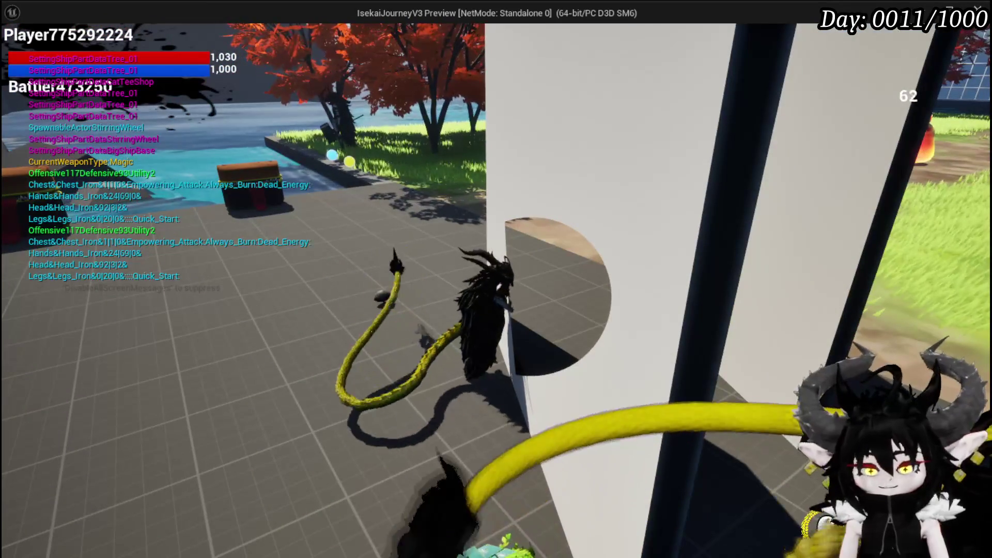
Stop the play test and switch back to the MF_SeeThrough graph
key("Escape")
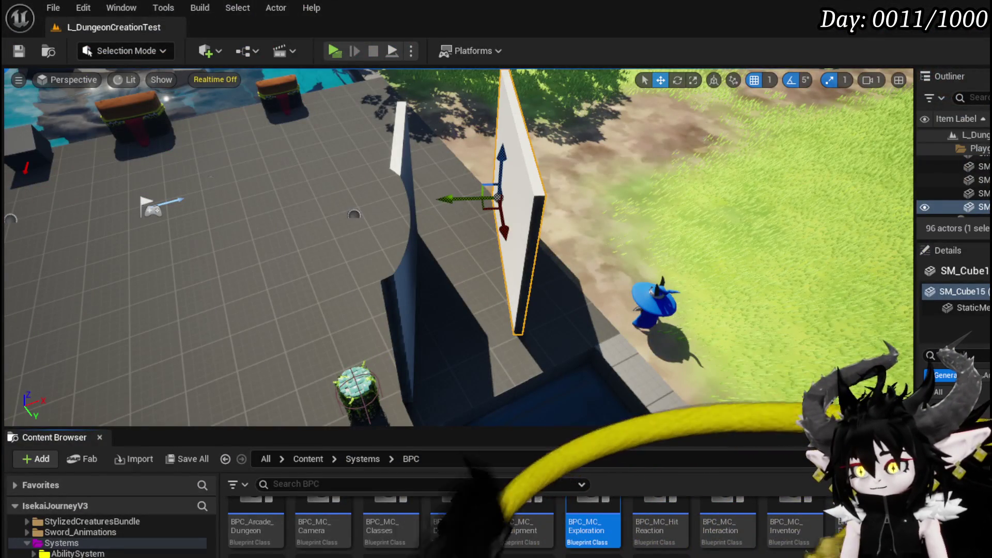
key("alt+Tab")
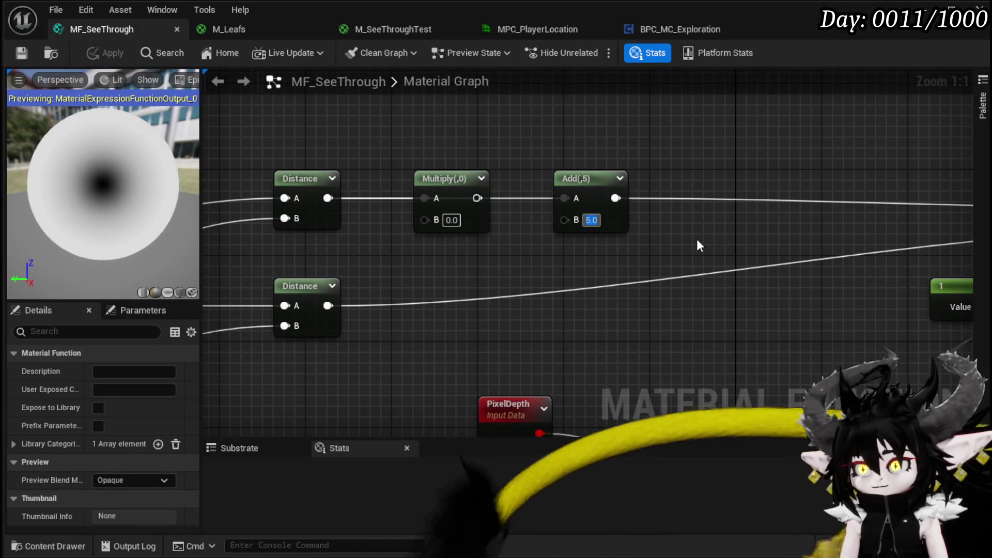
Raise the Add offset to 20 and play-test the walls' see-through hole
type("20")
key("Return")
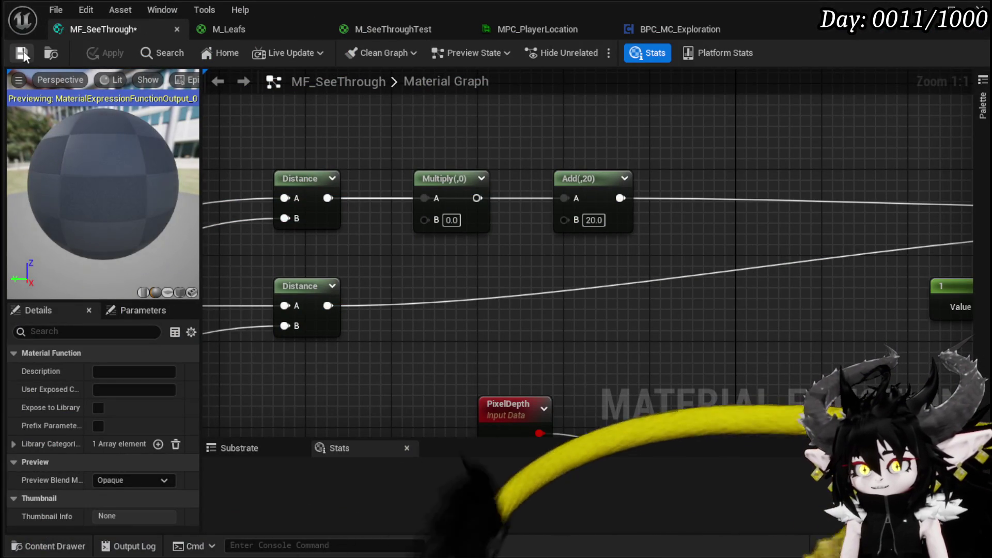
left_click(935, 20)
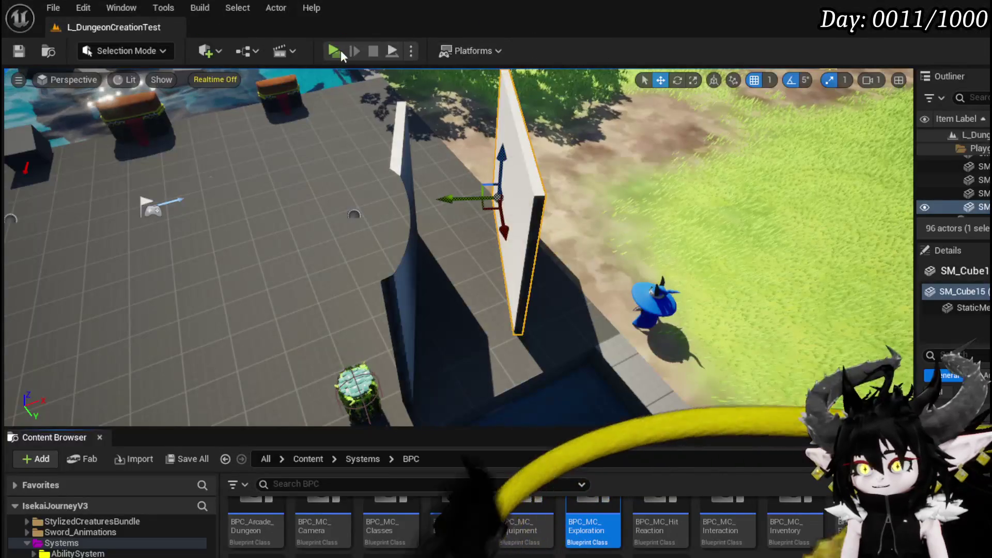
key("alt+p")
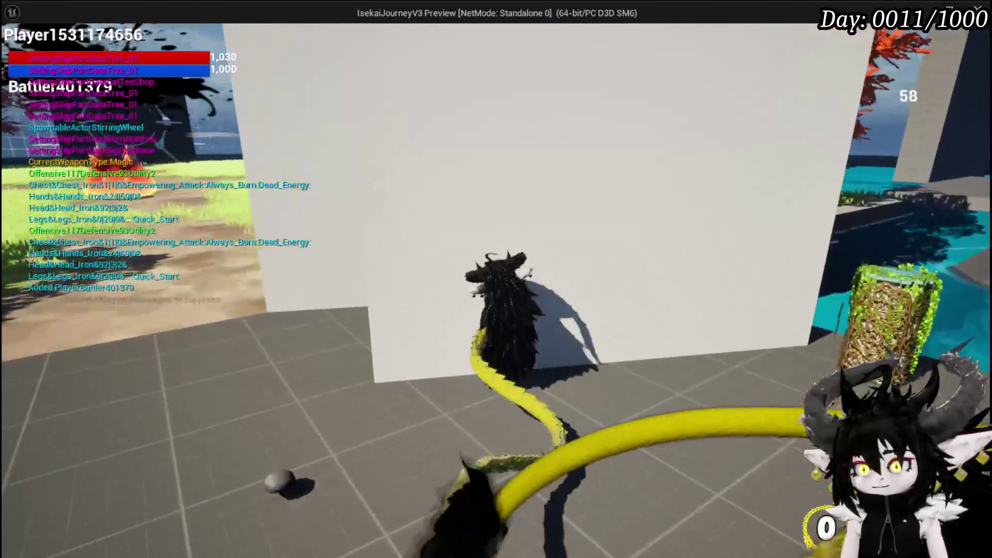
key("w")
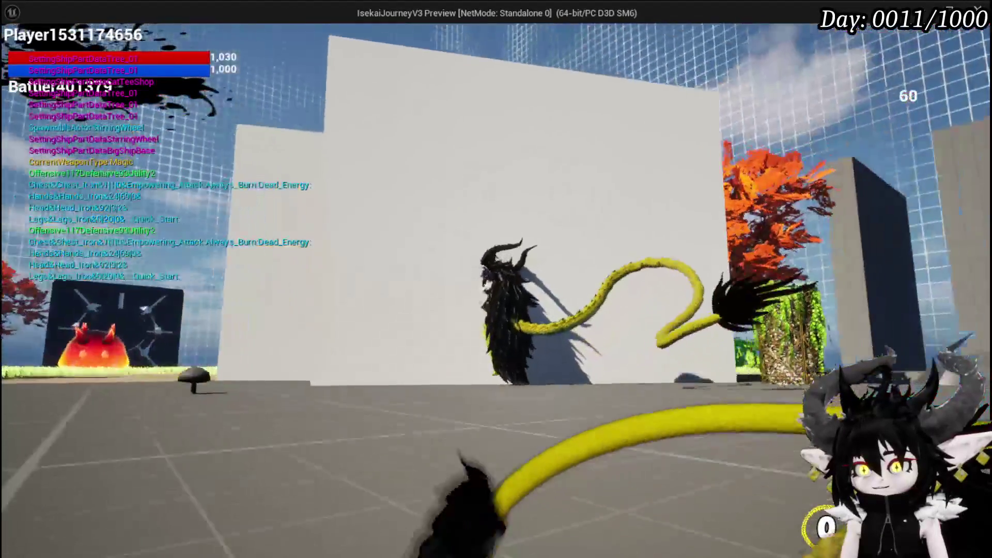
key("alt+Tab")
key("Escape")
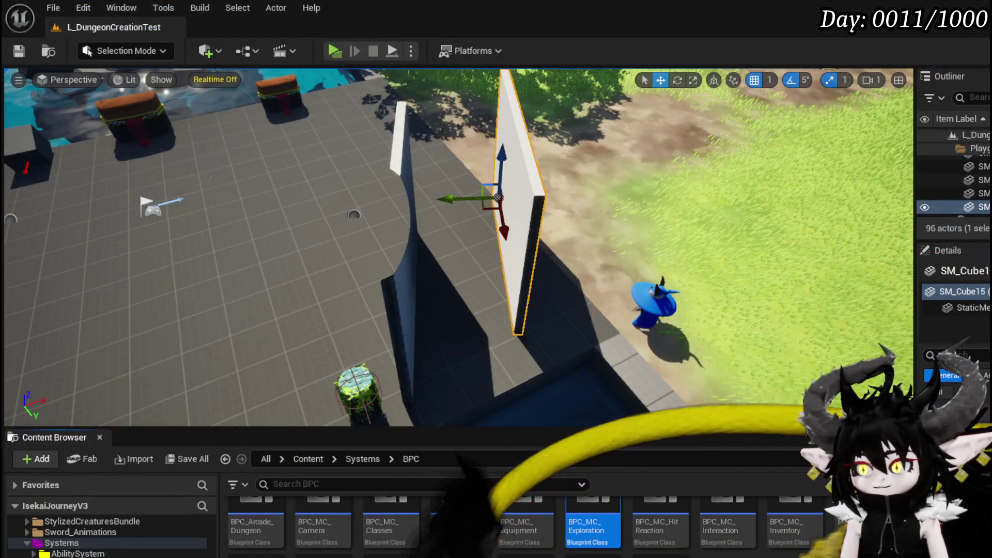
key("alt+Tab")
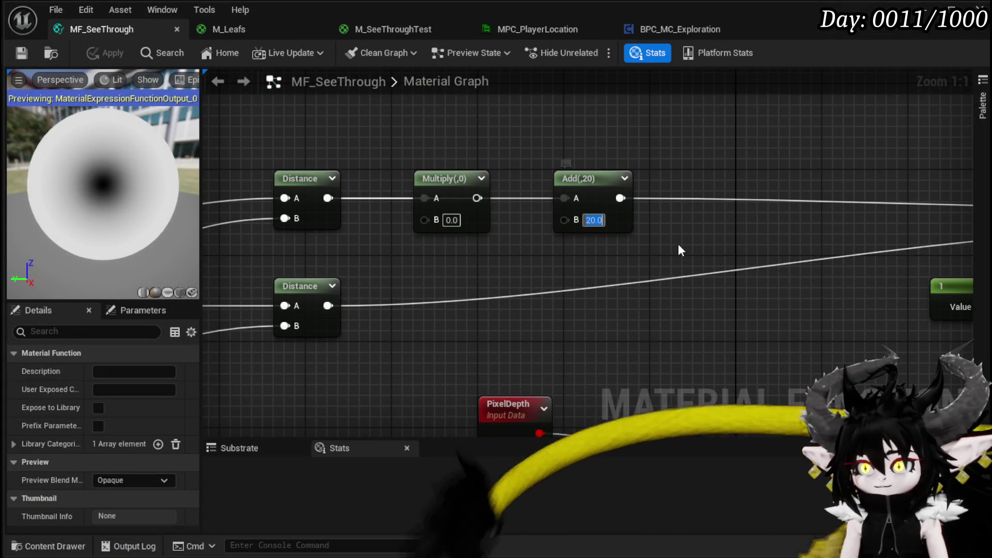
Set the Add offset to 50 and save MF_SeeThrough
type("50")
key("Return")
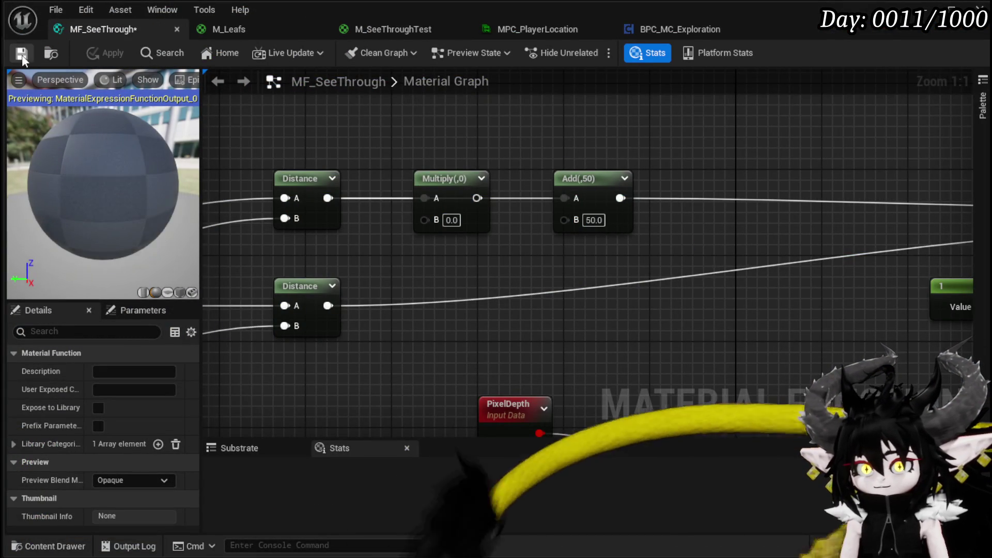
left_click(21, 57)
Play-test the level, running the character along and behind the white wall's cut-out circle
key("alt+Tab")
left_click(340, 55)
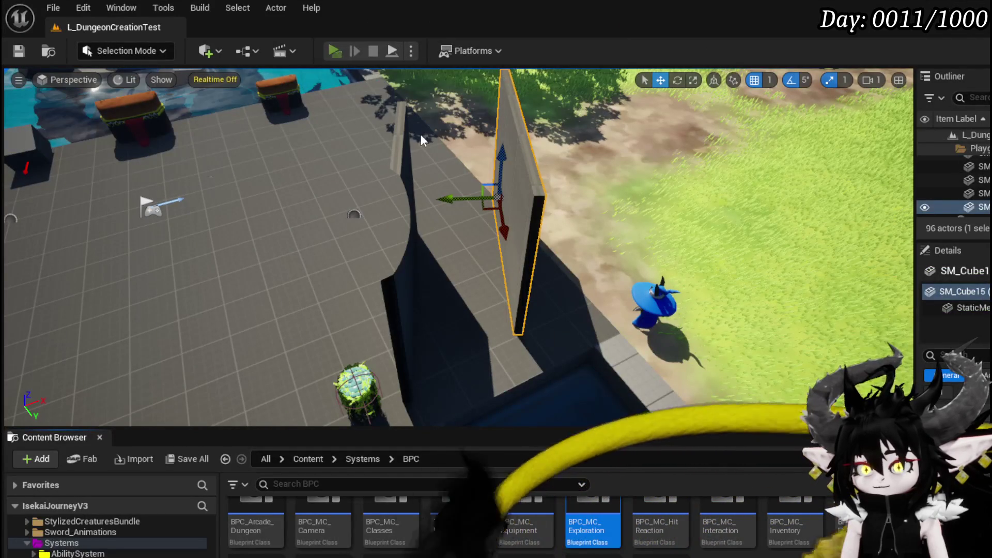
key("w")
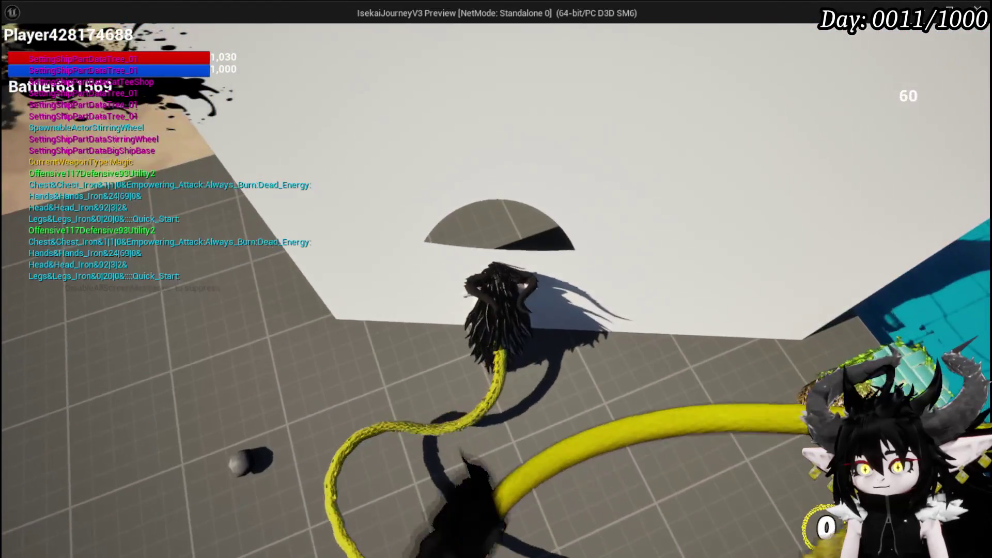
key("a")
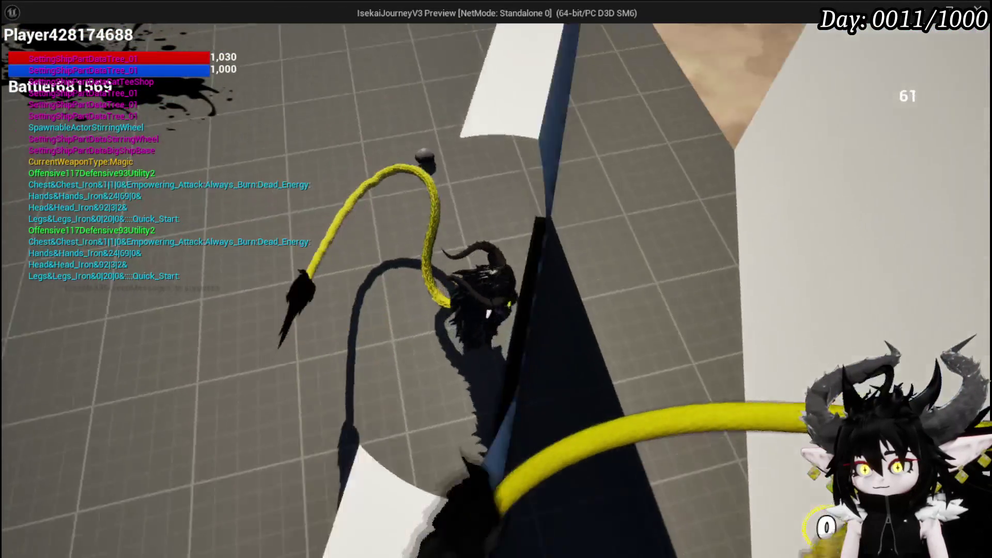
key("a")
key("a")
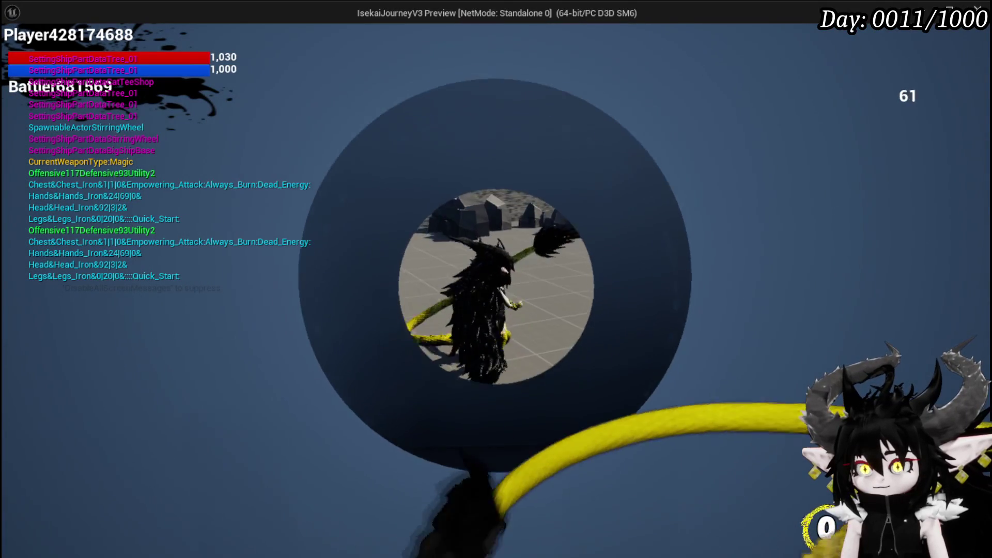
key("w")
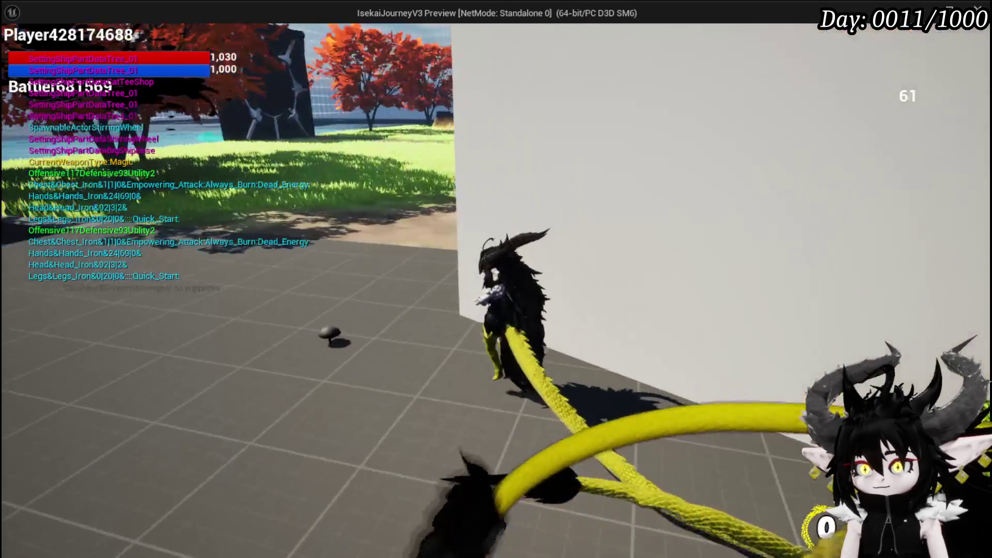
key("a")
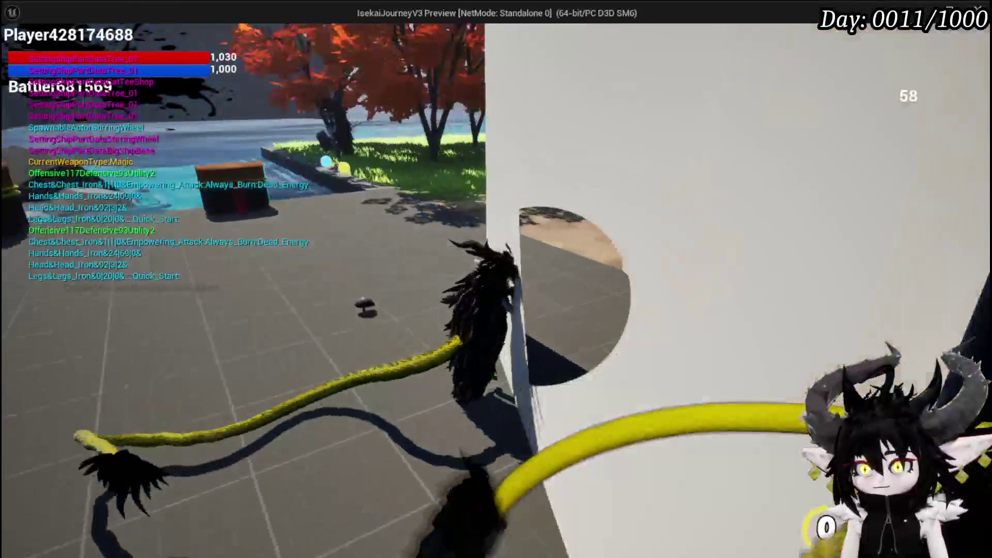
key("w")
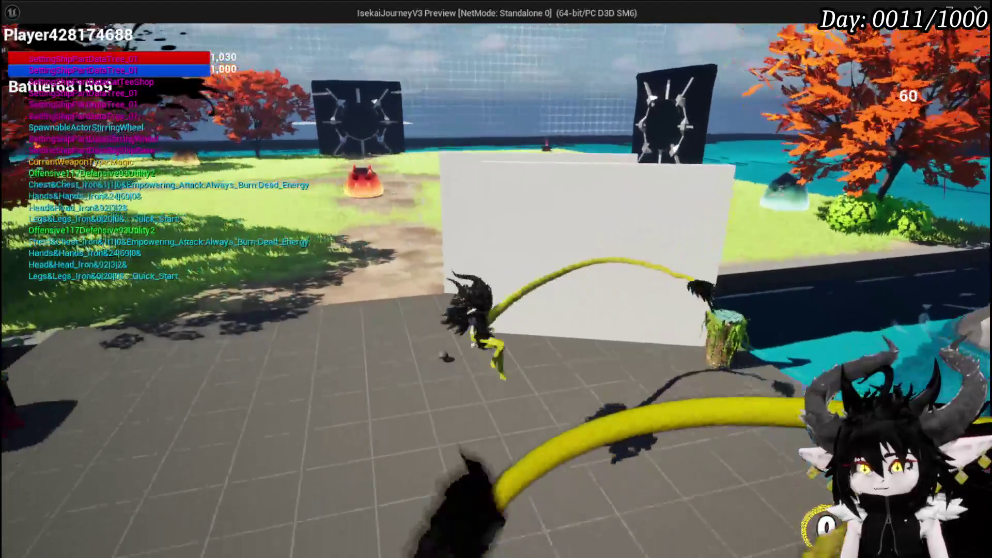
key("w")
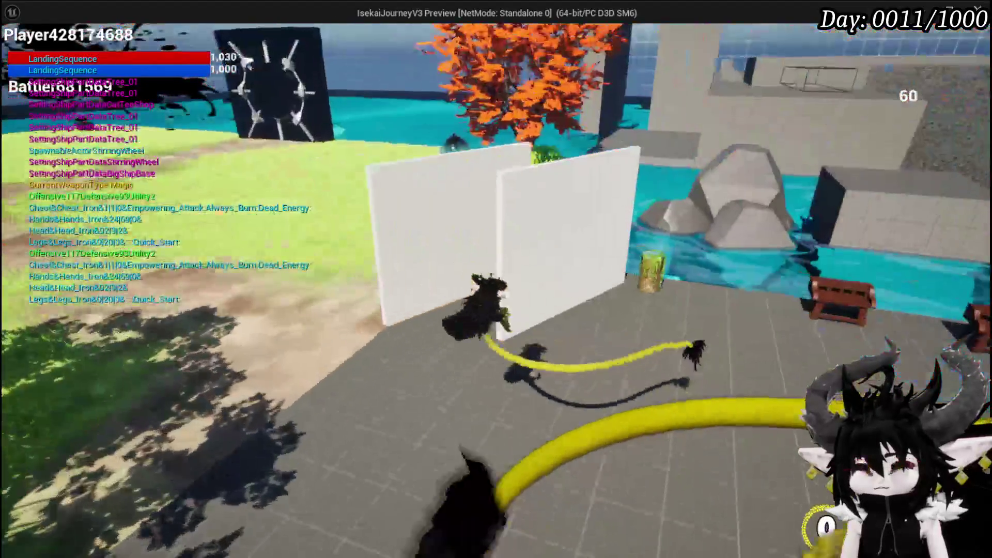
key("w")
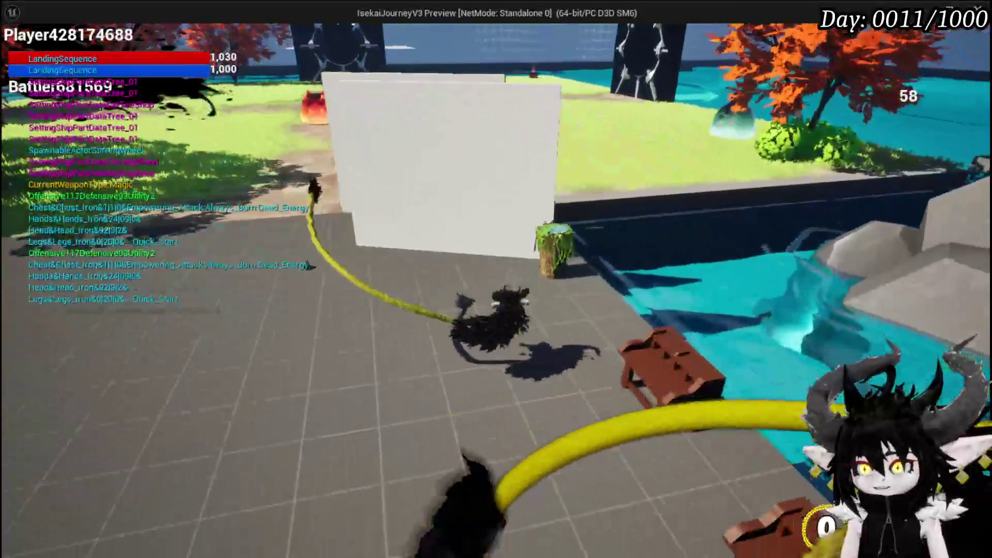
key("w")
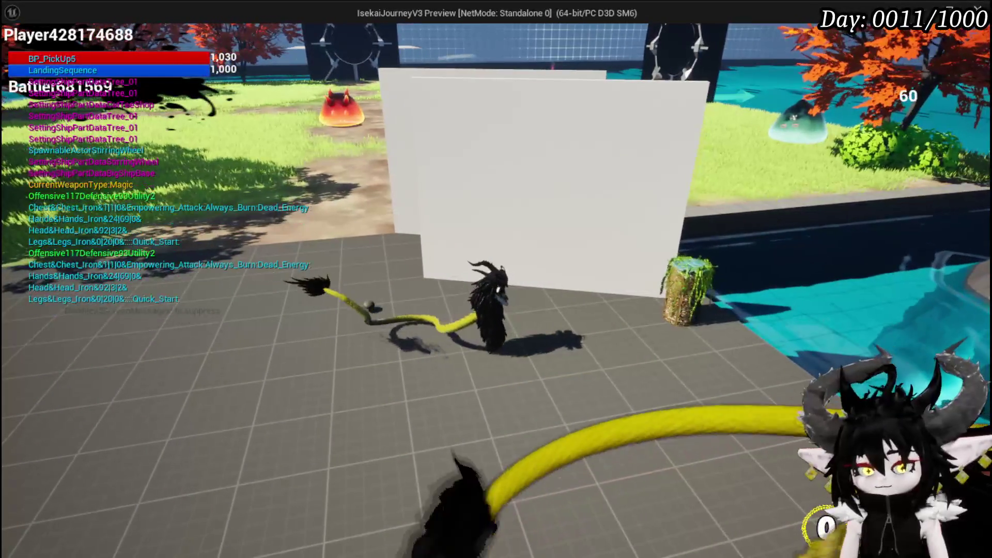
key("alt+Tab")
key("Escape")
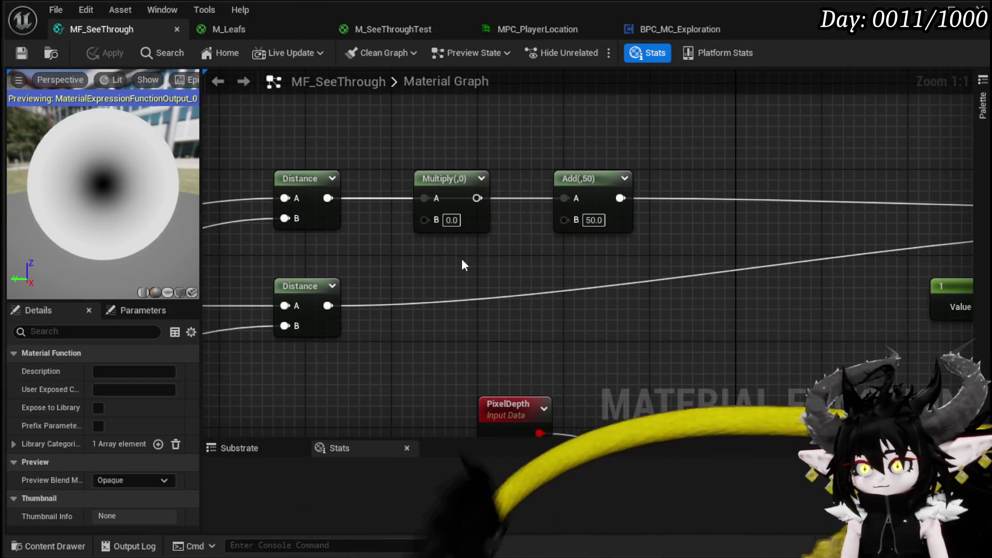
Reposition the view around the PlayerLocation, Camera Position and Distance nodes
scroll(432, 222, "down", 3)
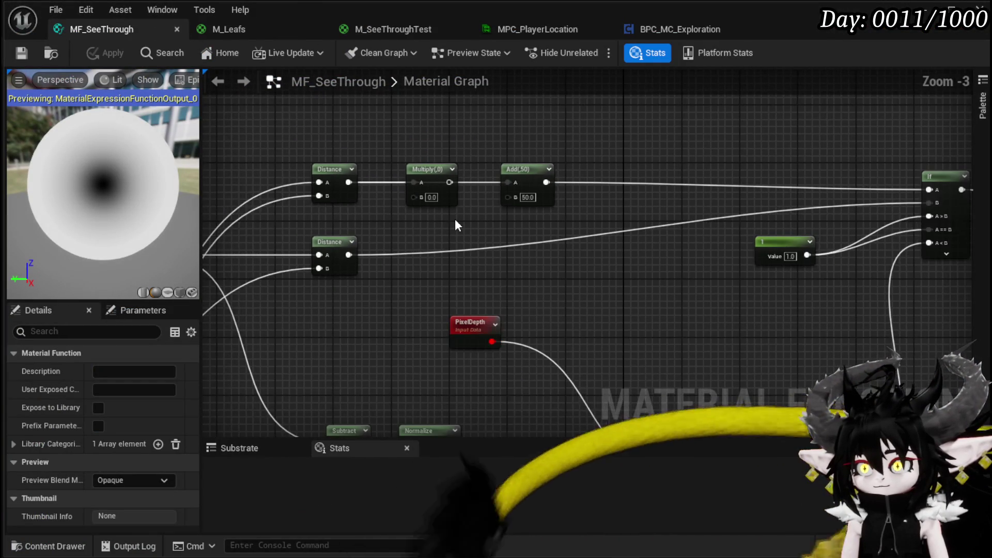
mouse_move(345, 182)
left_mouse_down()
mouse_move(972, 189)
mouse_move(606, 187)
left_mouse_up()
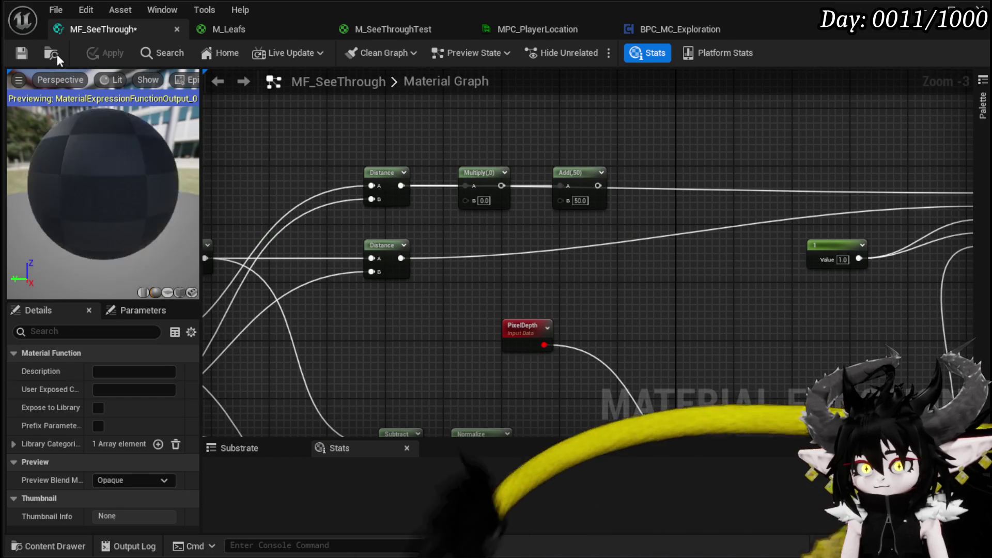
left_click_drag(491, 239, 778, 201)
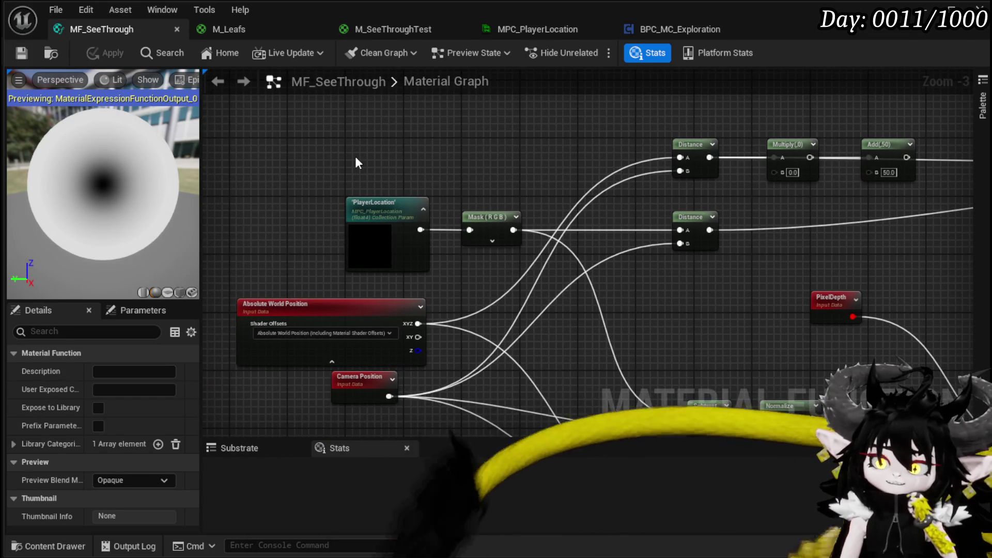
left_click_drag(356, 158, 537, 247)
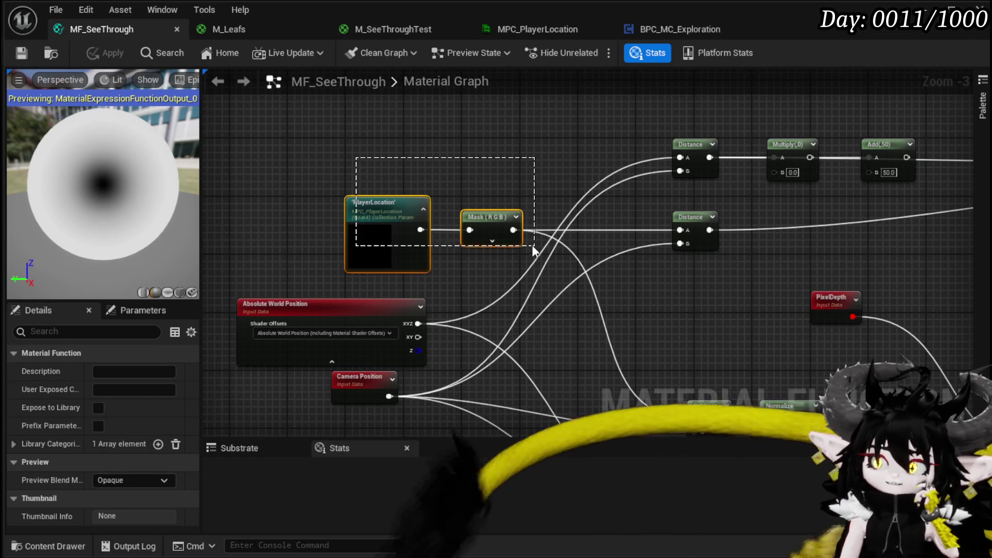
left_click(504, 179)
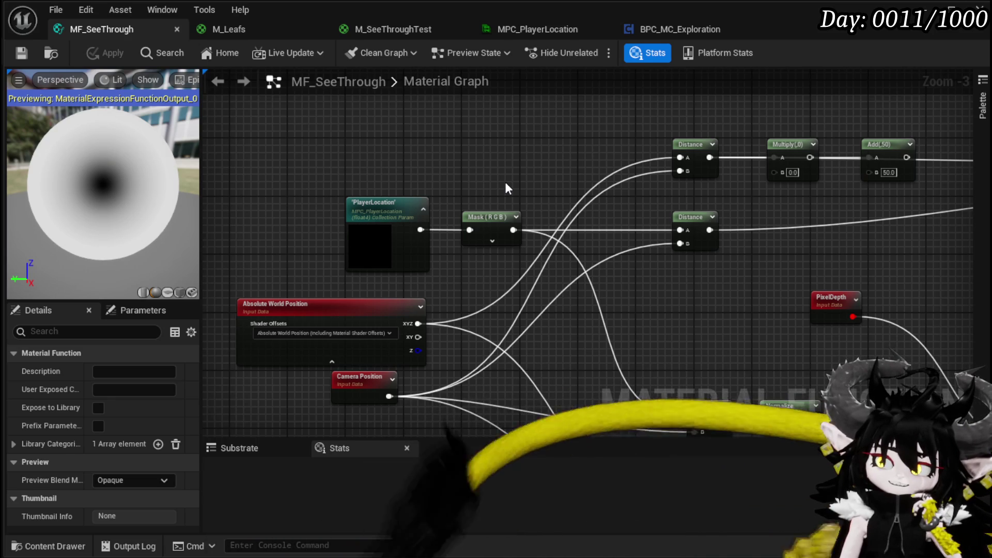
left_click_drag(506, 187, 406, 160)
left_click(253, 368)
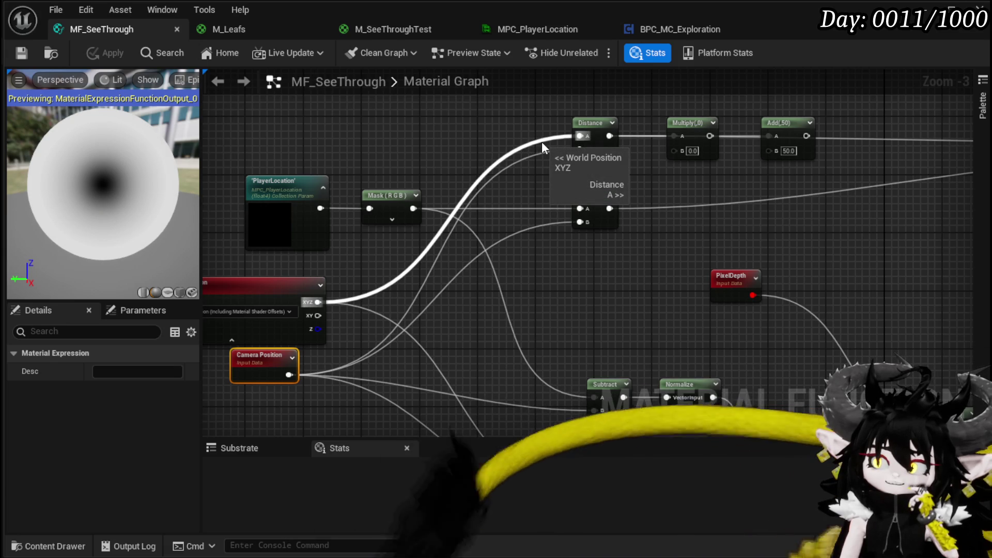
left_click_drag(576, 169, 361, 193)
scroll(451, 180, "up", 2)
Wire upper Distance into Multiply A and Add into If A, set Multiply B to 1.2, apply
left_click_drag(380, 155, 465, 156)
left_click_drag(638, 156, 749, 163)
left_click_drag(542, 157, 912, 179)
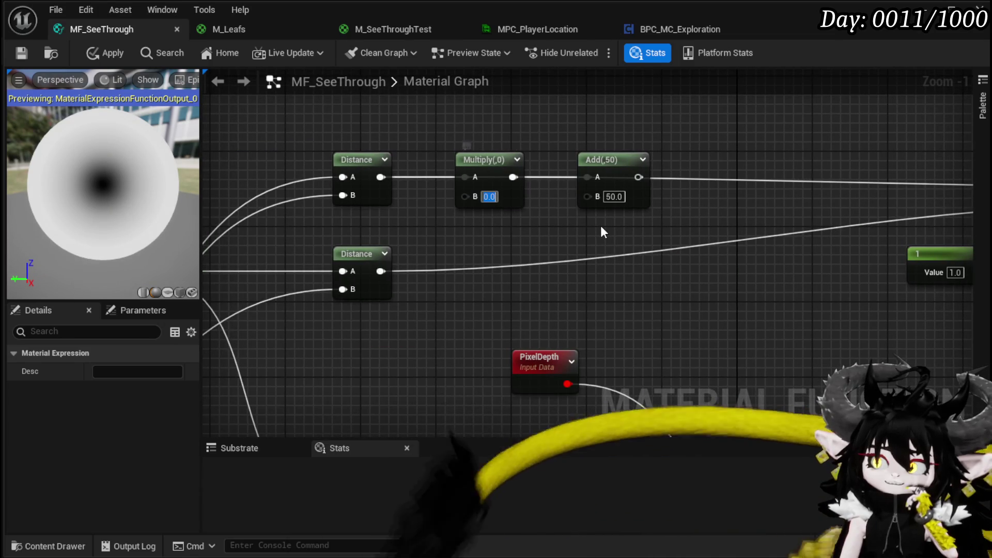
type("1.2")
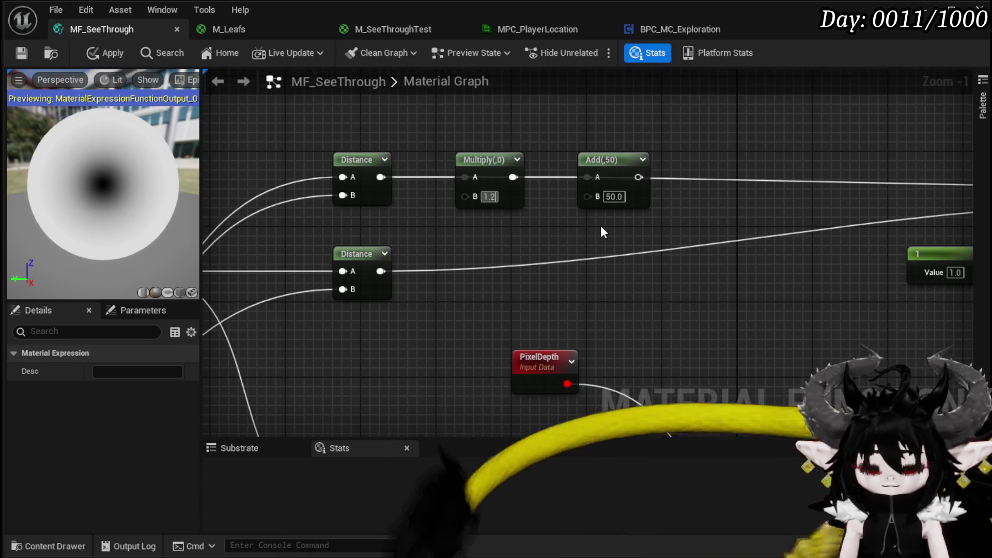
key("Return")
left_click(105, 53)
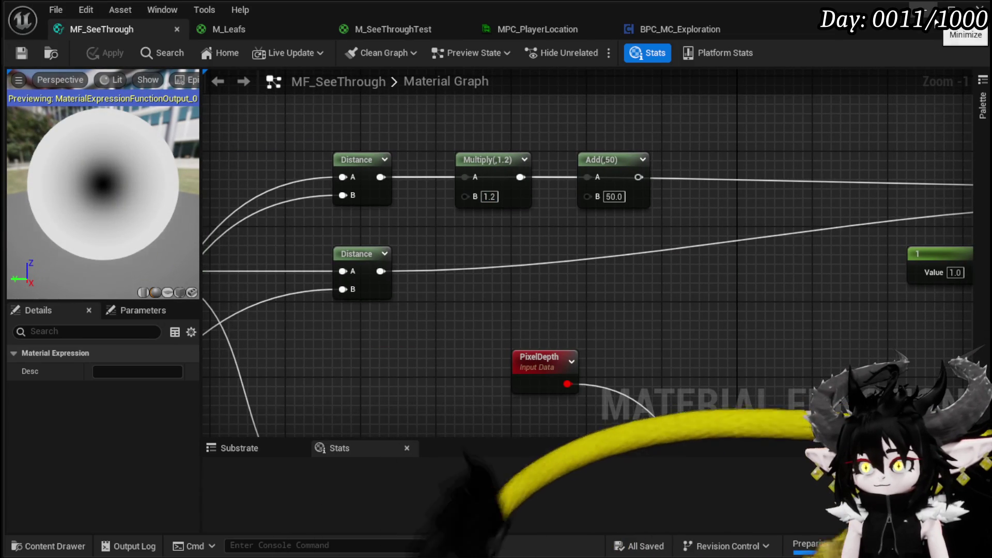
mouse_move(502, 163)
left_mouse_down()
mouse_move(502, 108)
mouse_move(502, 116)
left_mouse_up()
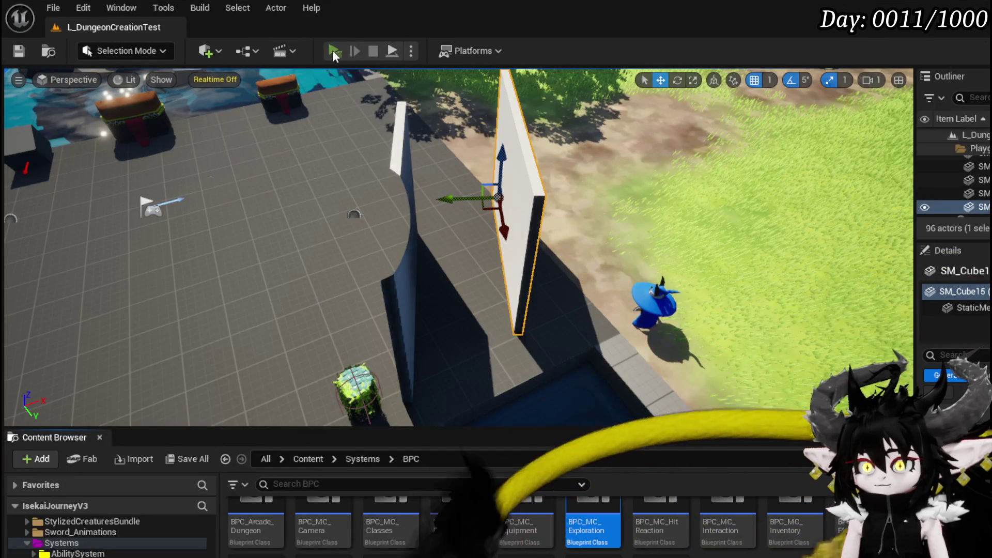
Play-test walking behind the wall's circular opening, then stop and save the level
left_click(333, 51)
key("w")
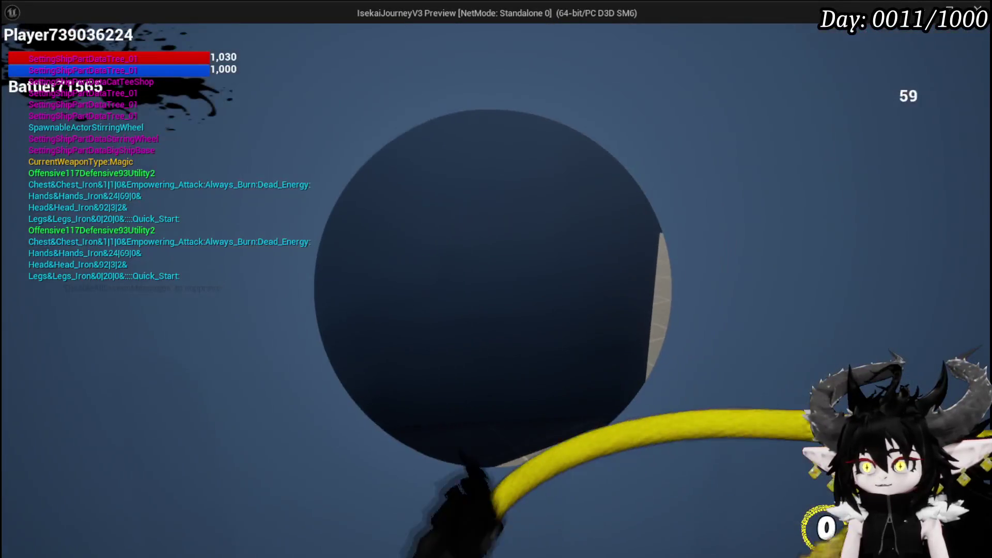
key("w")
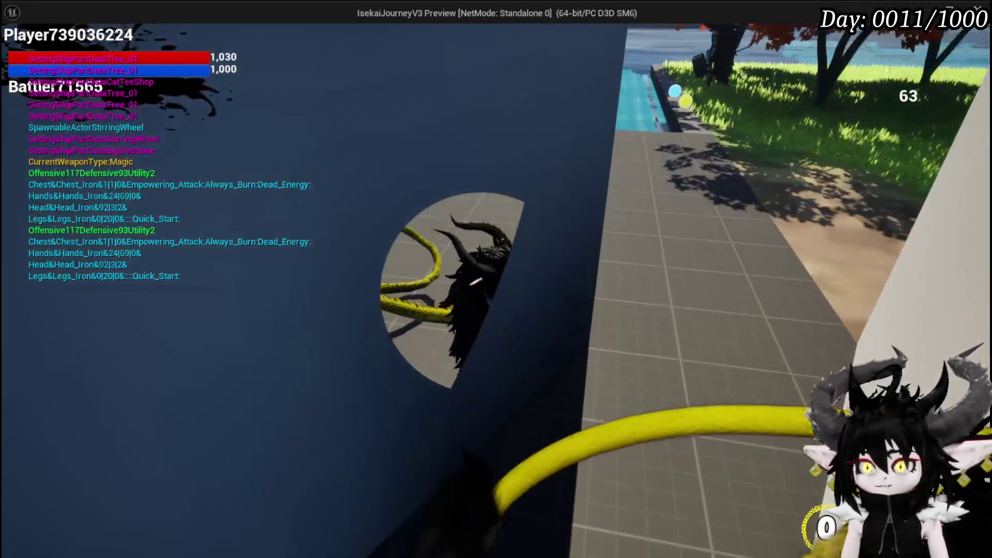
key("w")
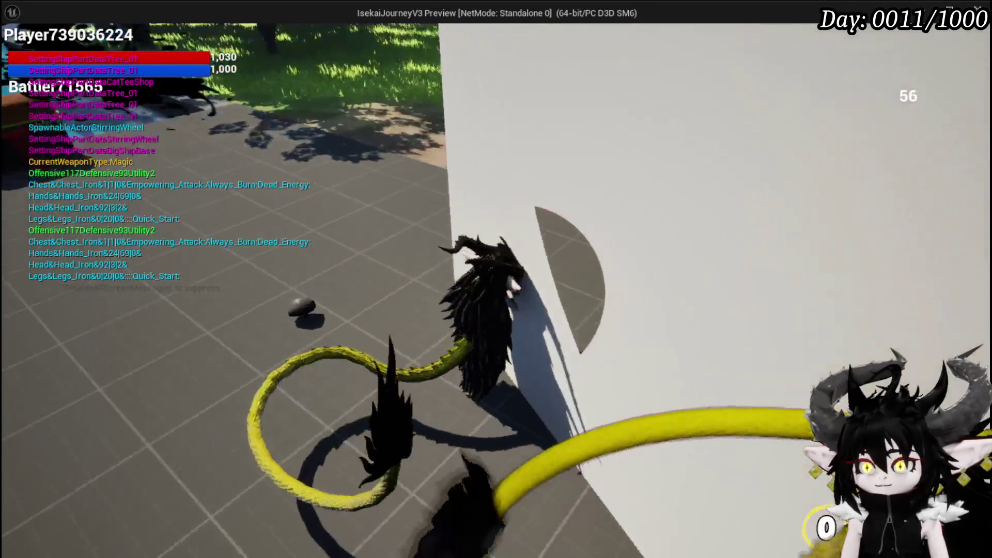
key("Escape")
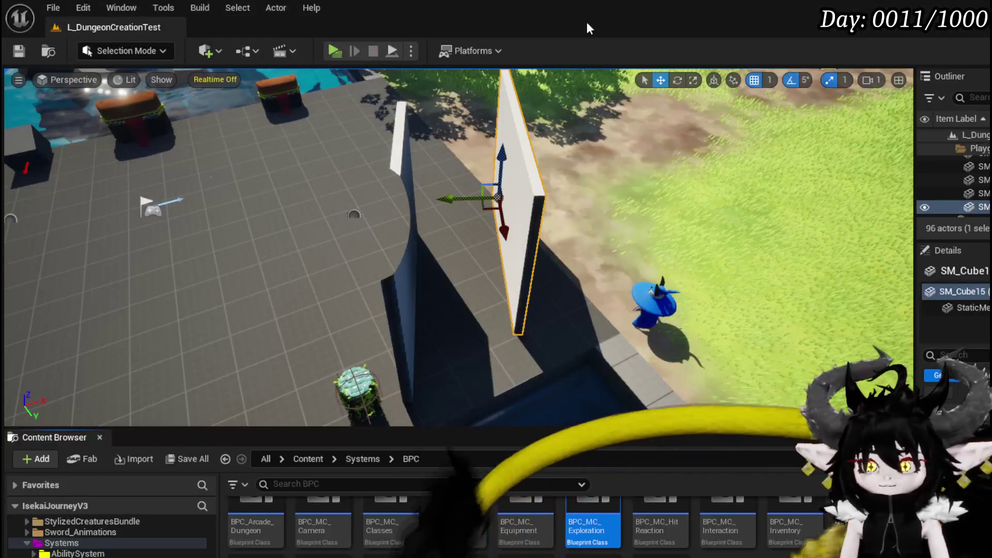
left_click(16, 53)
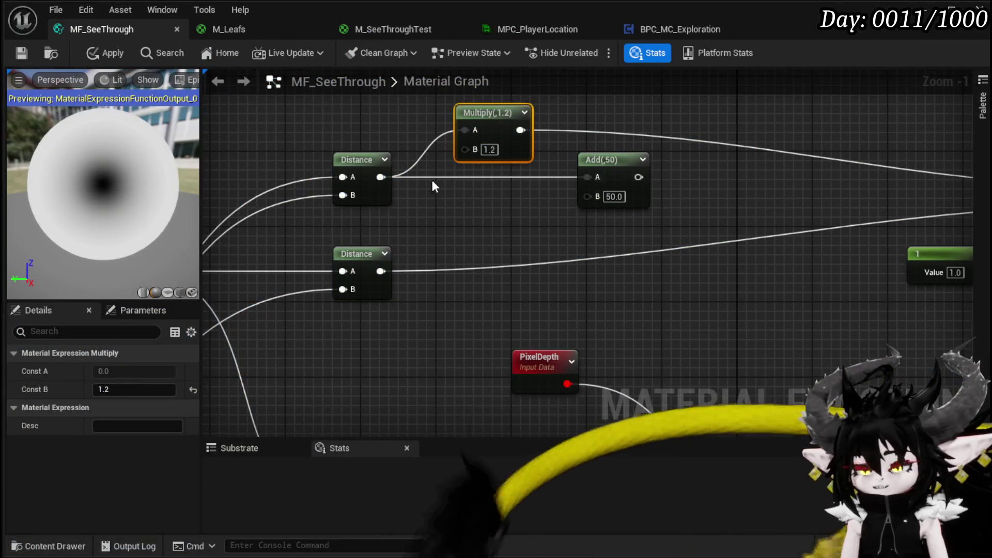
Connect the upper Distance output directly to the If node's A input, bypassing the 1.2 Multiply
scroll(423, 178, "down", 2)
mouse_move(433, 271)
left_mouse_down()
mouse_move(305, 234)
mouse_move(345, 255)
left_mouse_up()
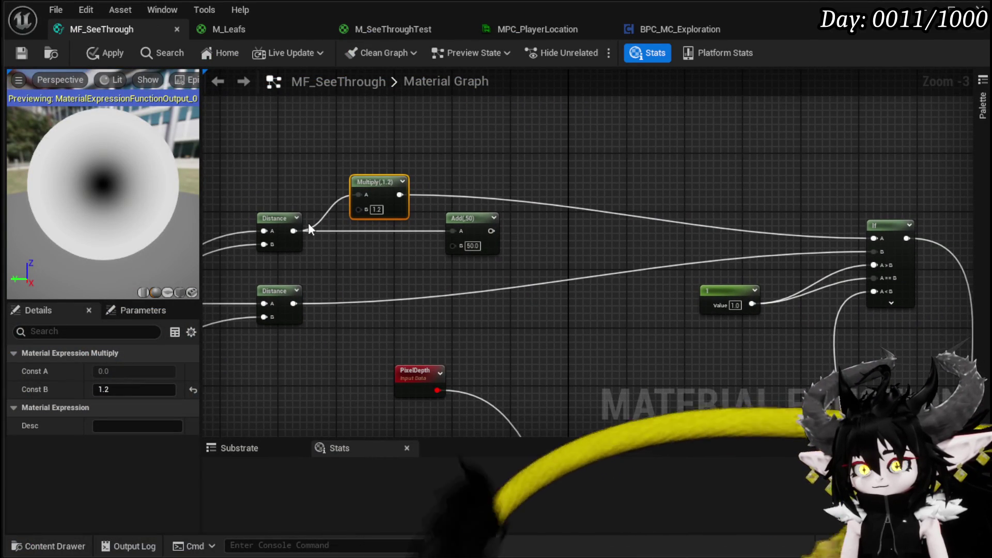
mouse_move(293, 231)
left_mouse_down()
mouse_move(851, 225)
mouse_move(885, 239)
left_mouse_up()
left_click(718, 195)
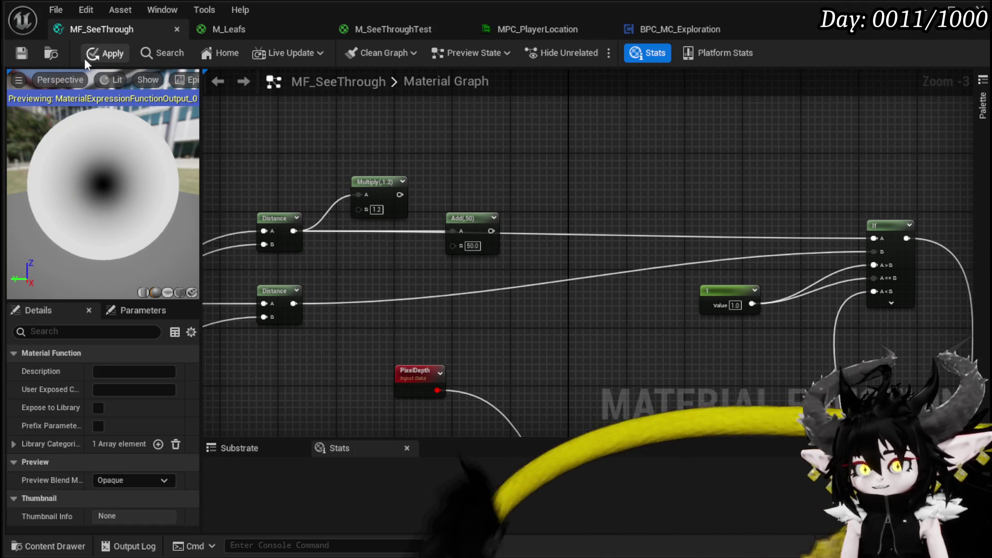
Nudge the PlayerLocation node slightly down to tidy the graph
scroll(446, 191, "down", 2)
left_click(392, 203)
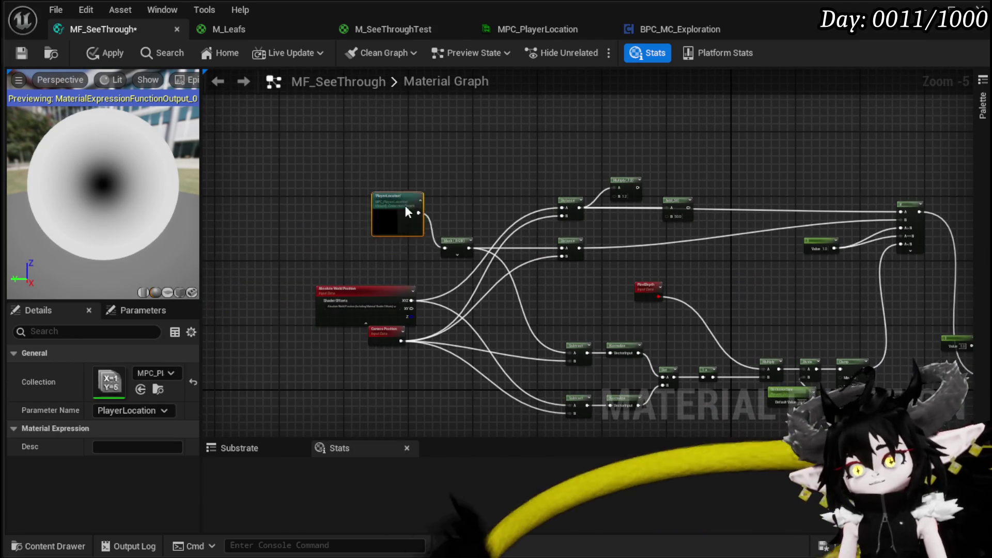
left_click_drag(403, 236, 402, 249)
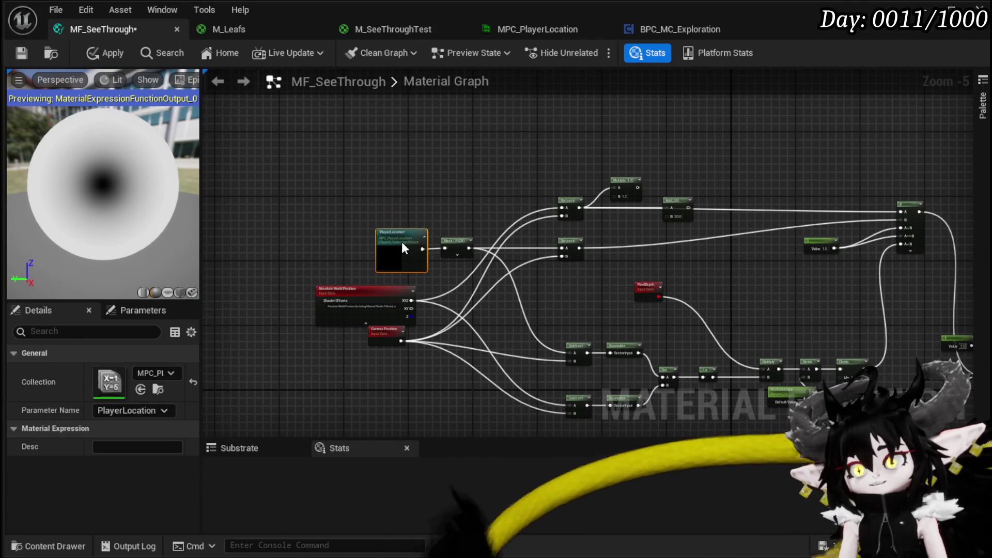
left_click(402, 193)
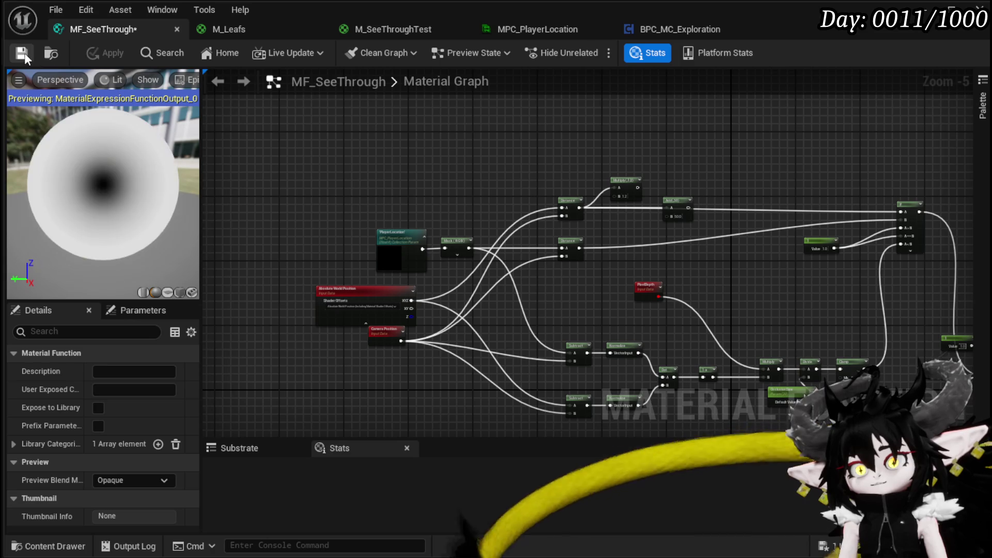
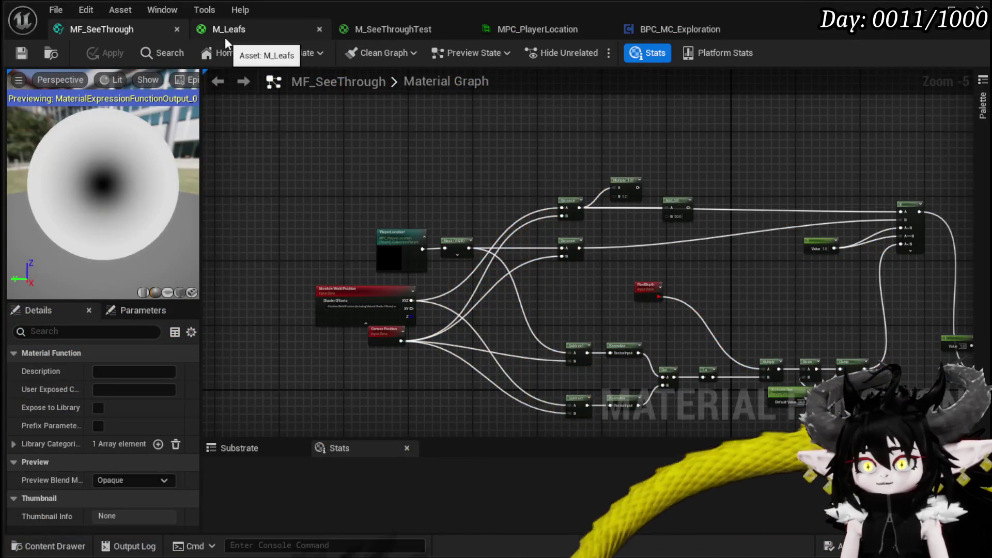
Wire the alpha Multiply result into the M_Leafs material output node and apply the material
left_click(225, 37)
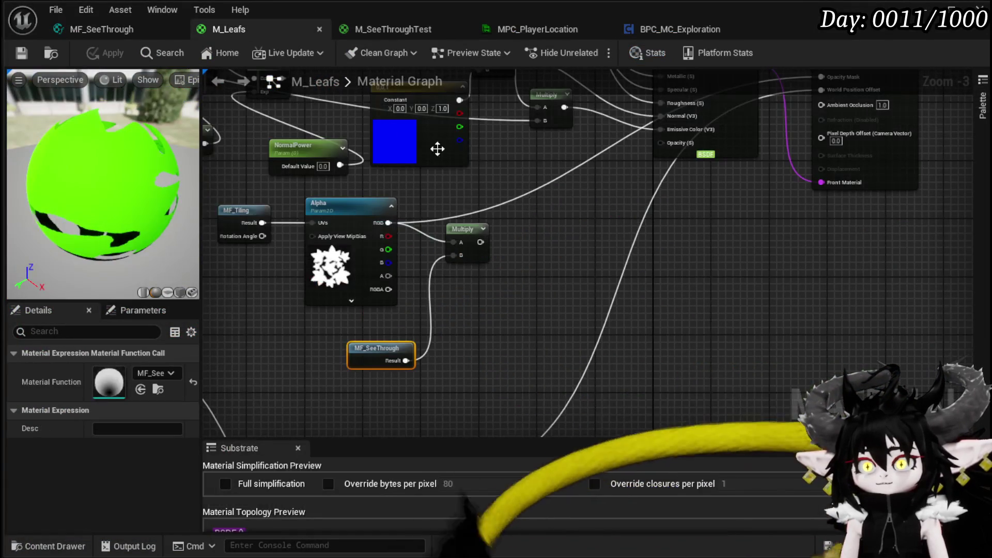
mouse_move(523, 219)
left_mouse_down()
mouse_move(533, 282)
mouse_move(550, 291)
mouse_move(667, 212)
mouse_move(618, 245)
mouse_move(531, 255)
left_mouse_up()
mouse_move(469, 277)
left_mouse_down()
mouse_move(598, 199)
mouse_move(832, 106)
mouse_move(810, 111)
left_mouse_up()
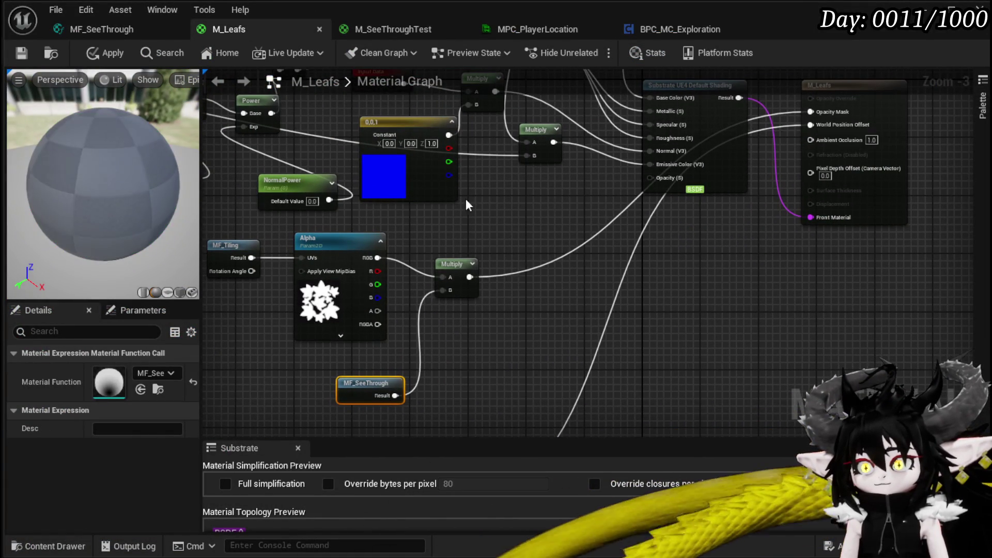
left_click(106, 54)
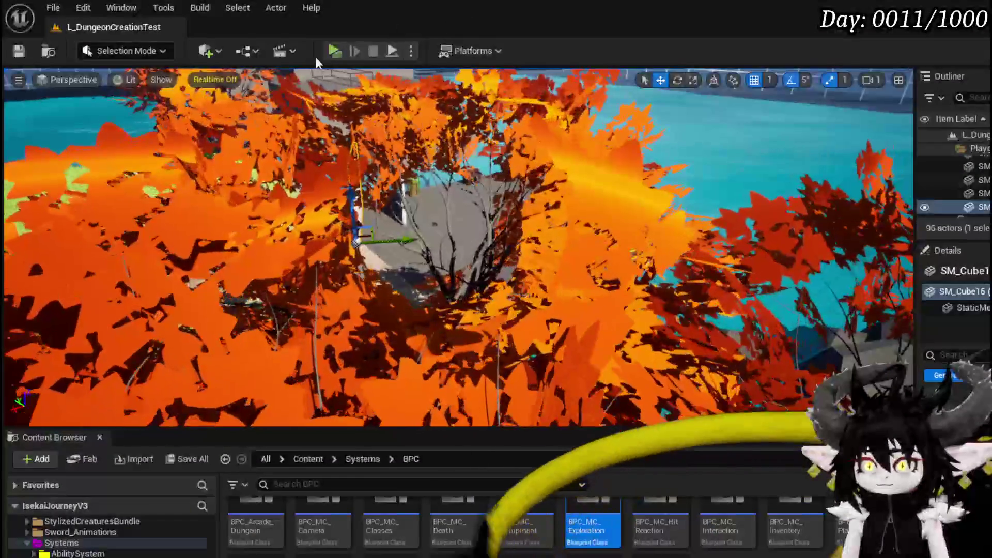
Run a quick play test of the leaves, stop it, and pan the M_Leafs graph
left_click(336, 54)
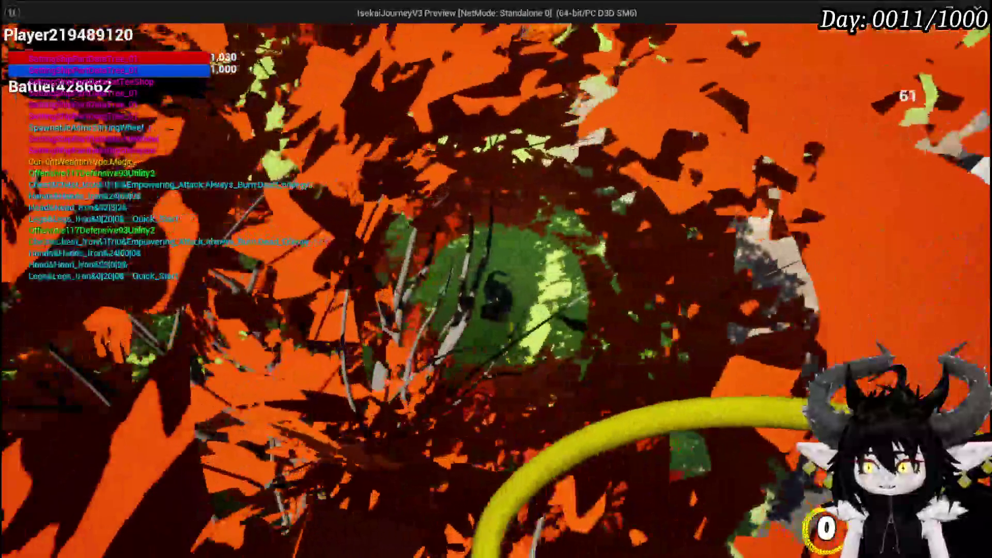
key("Escape")
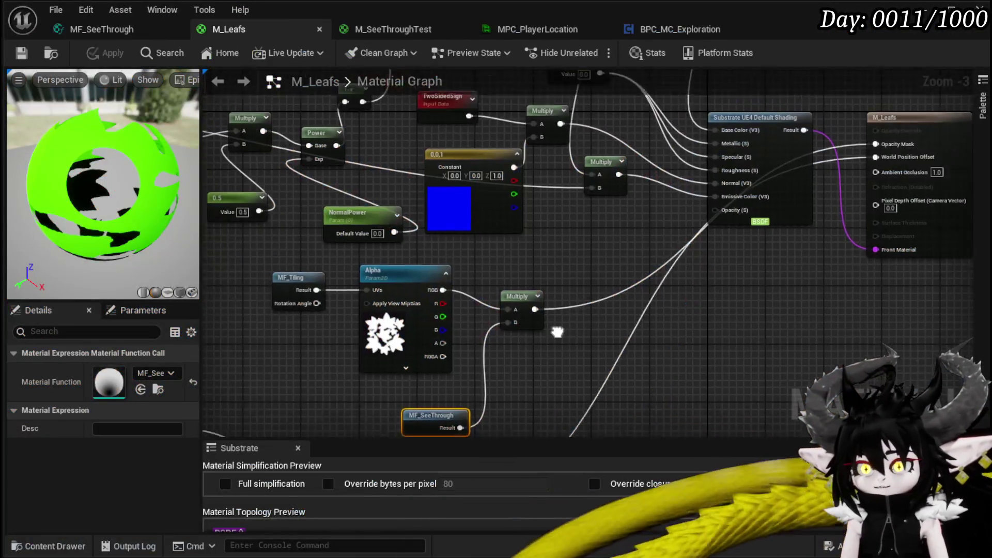
mouse_move(557, 332)
left_mouse_down()
mouse_move(527, 316)
mouse_move(509, 278)
mouse_move(387, 274)
mouse_move(411, 306)
mouse_move(418, 381)
left_mouse_up()
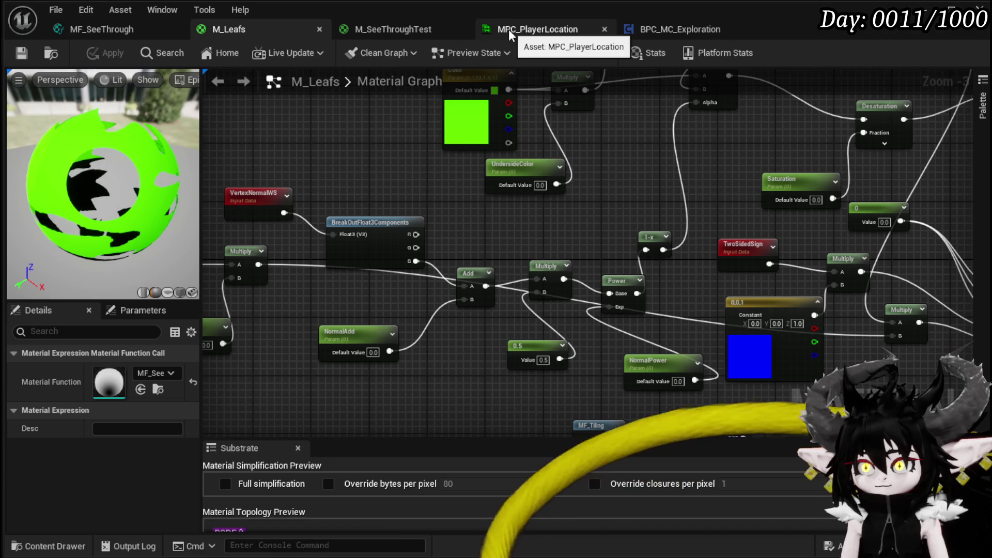
Set MF_SeeThrough's OcclusionSize default value to 50 and apply the function
left_click(125, 29)
scroll(508, 179, "up", 4)
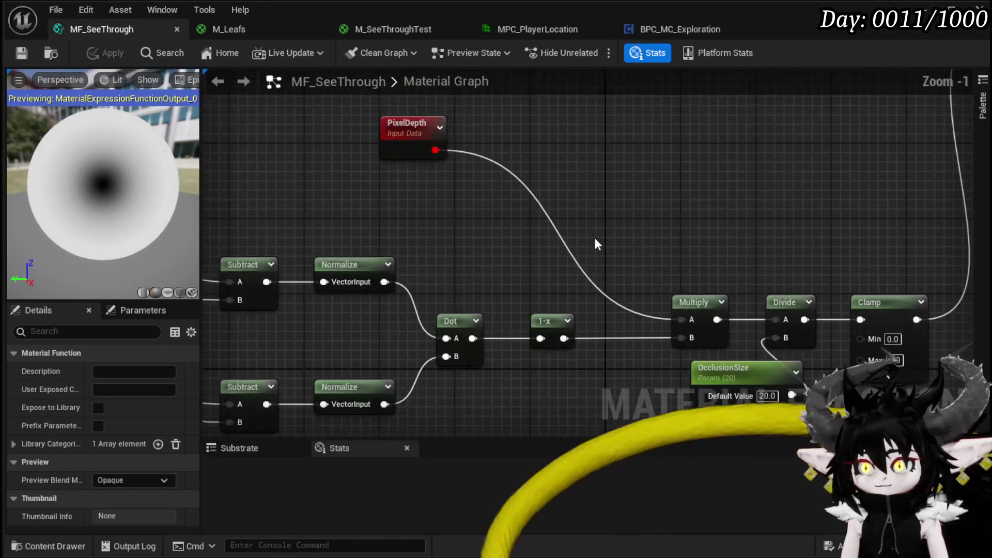
left_click(581, 296)
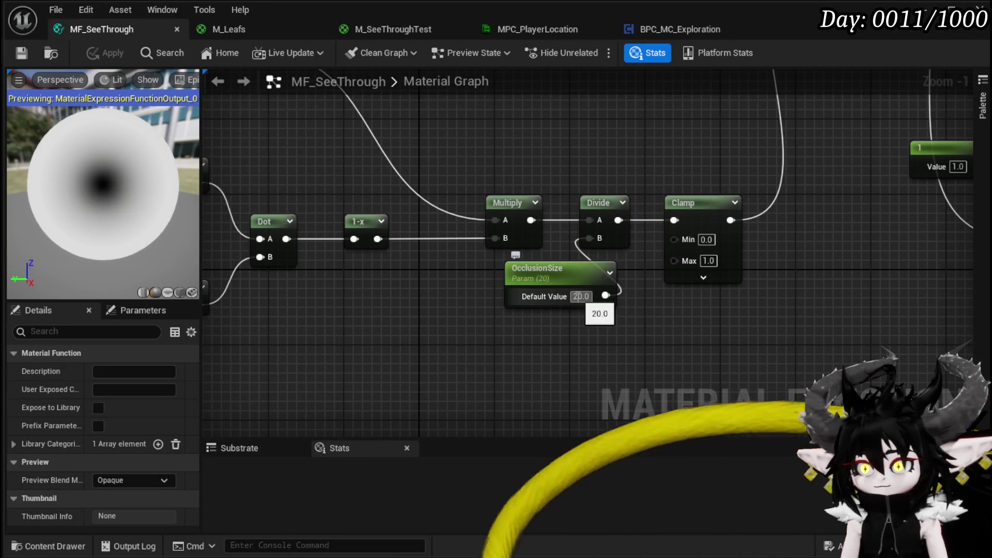
type("50")
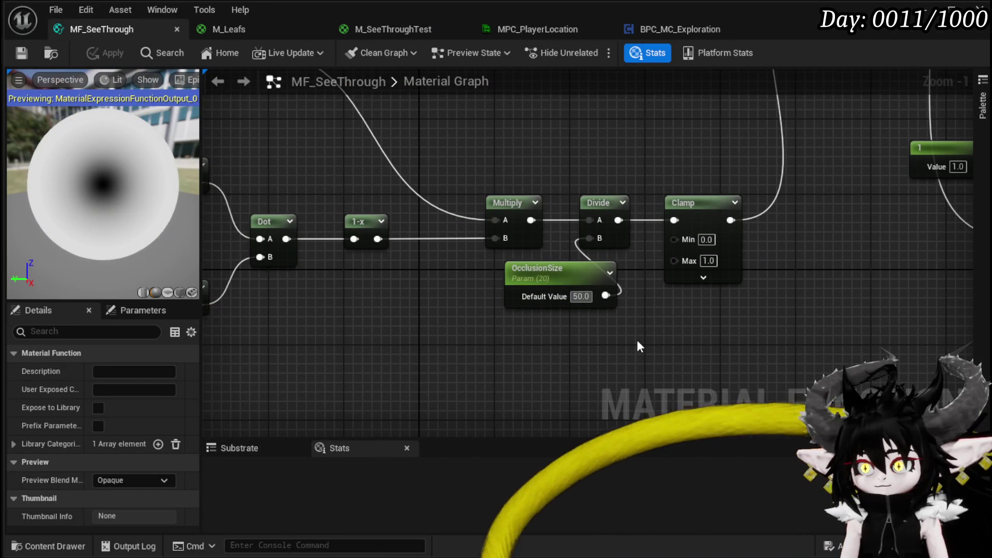
key("Return")
left_click(105, 52)
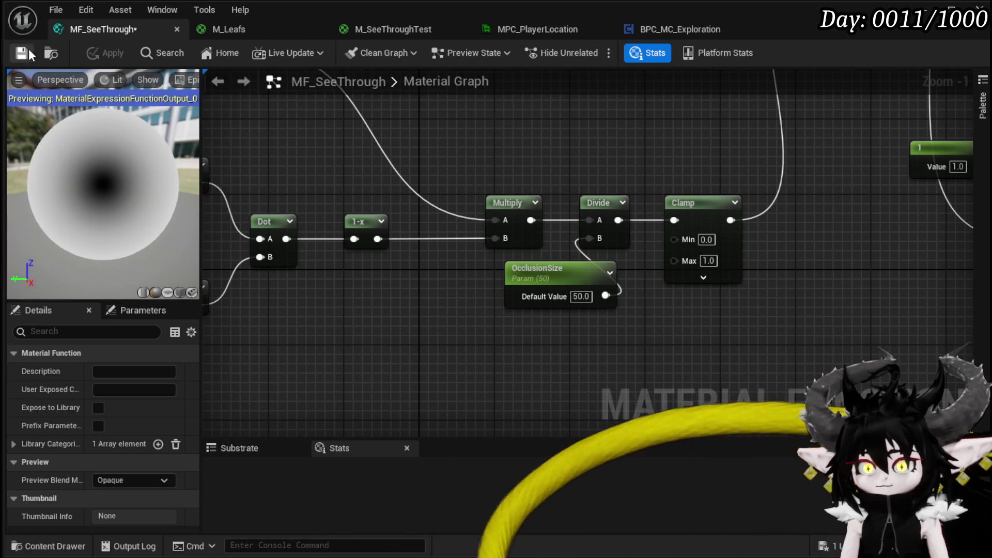
Raise OcclusionSize to 100, apply it, close the material editor and start playing
double_click(581, 296)
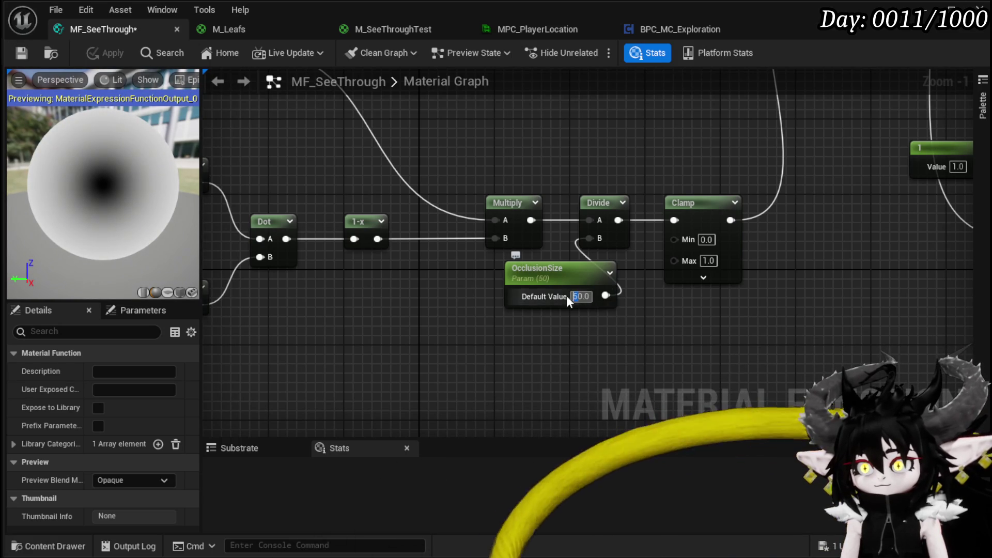
type("100")
key("Return")
left_click(104, 52)
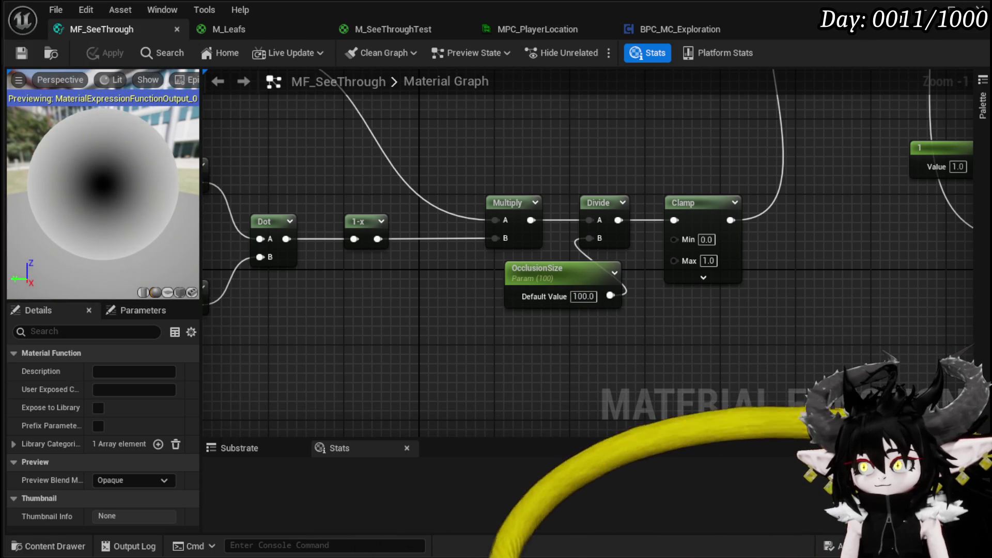
left_click(924, 8)
left_click(336, 52)
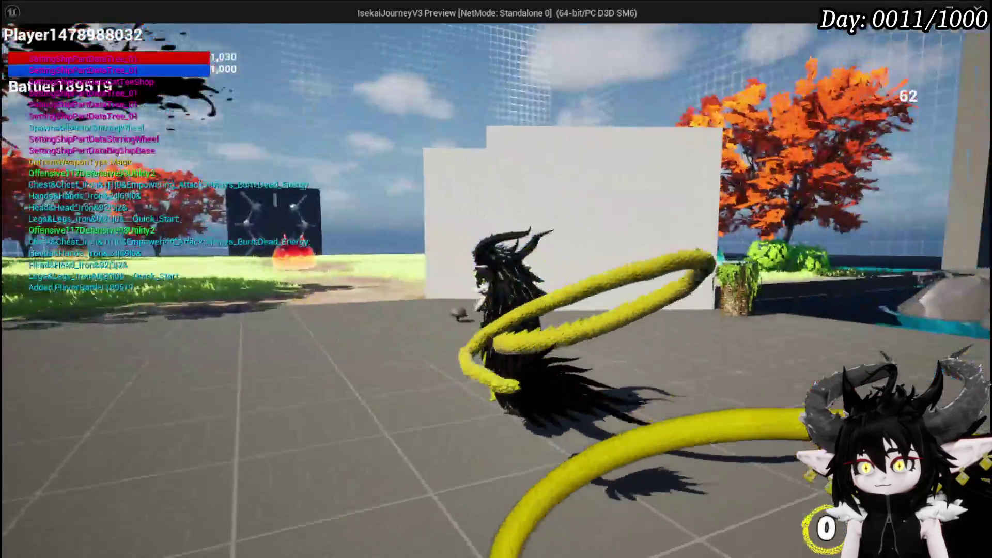
Walk the character across the grass and under the trees, then stop the play session
key("w")
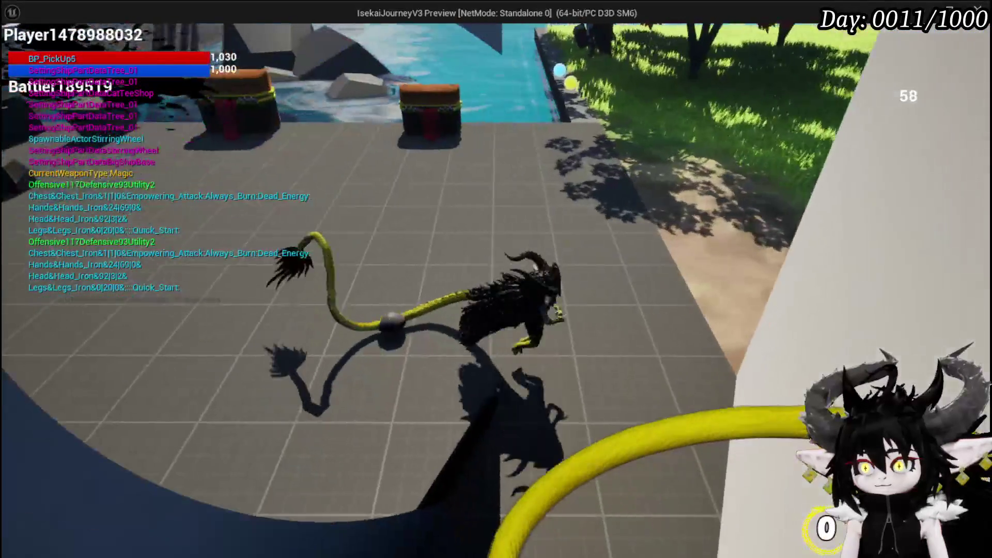
key("w")
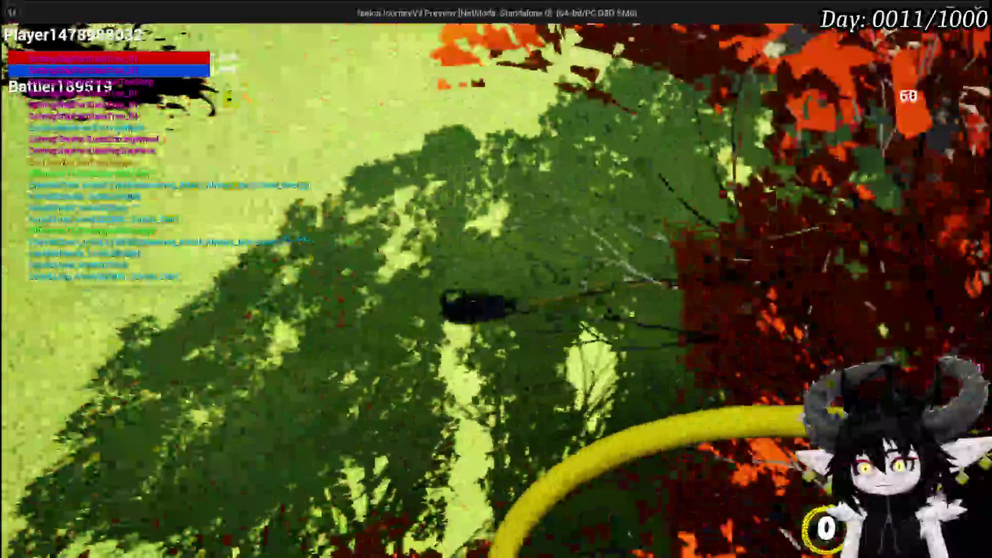
key("w")
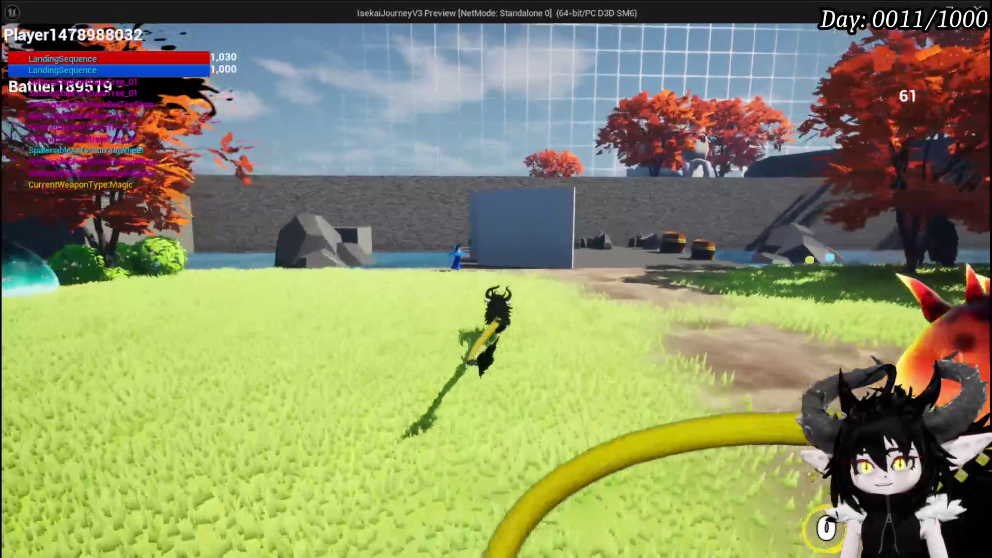
key("Escape")
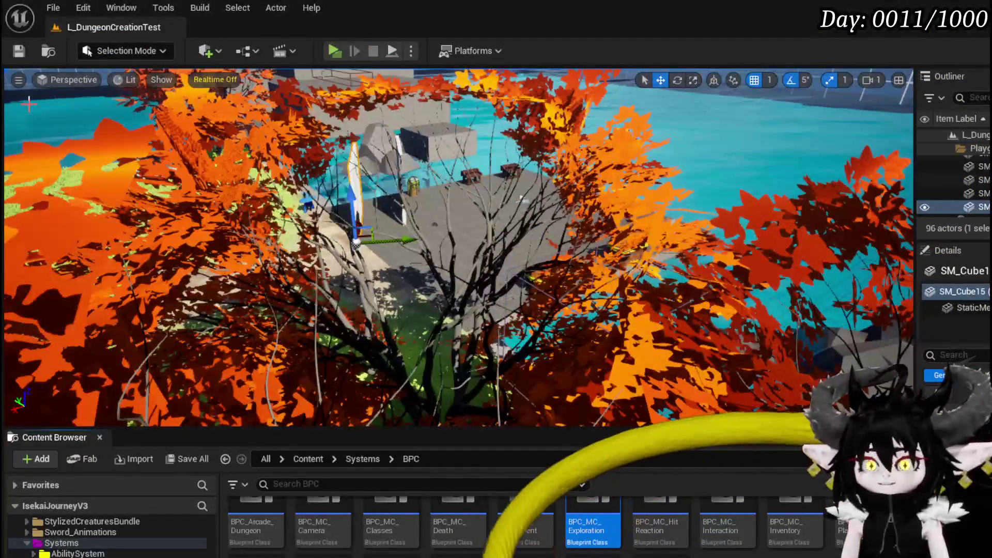
Save the level and focus the viewport on the SM_Cube15 test wall
left_click(18, 50)
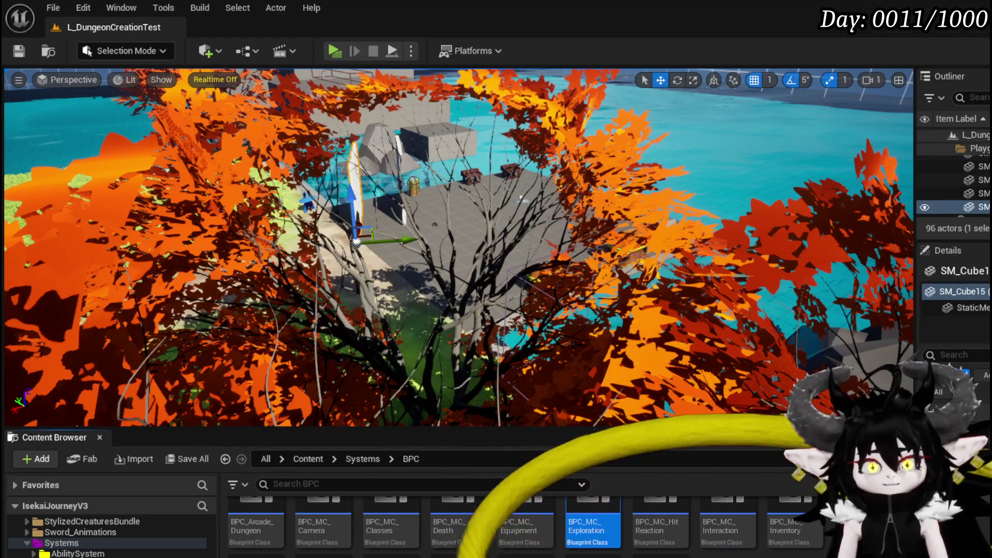
key("Right")
key("f")
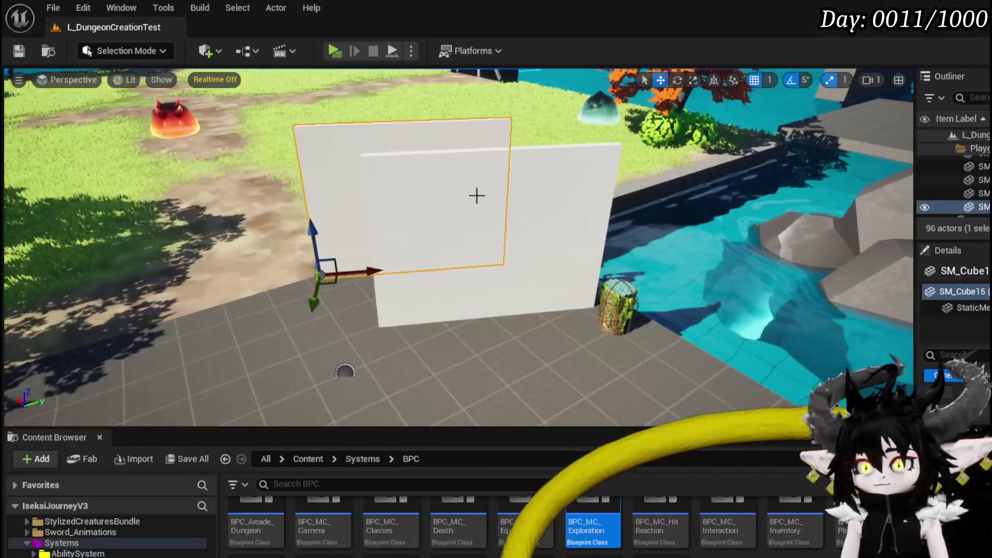
Delete the front white wall and the remaining white test wall
left_click(420, 158)
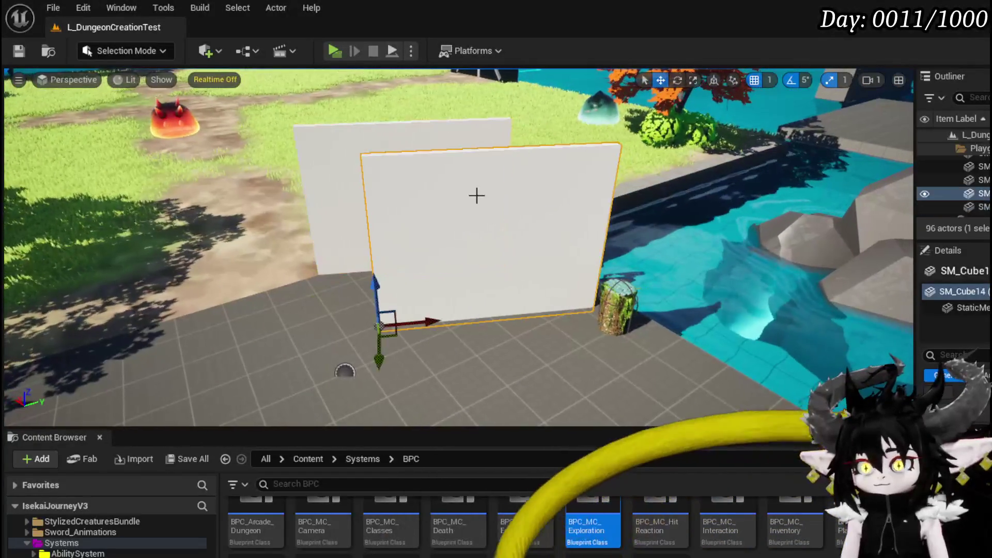
key("Delete")
left_click(402, 151)
key("Delete")
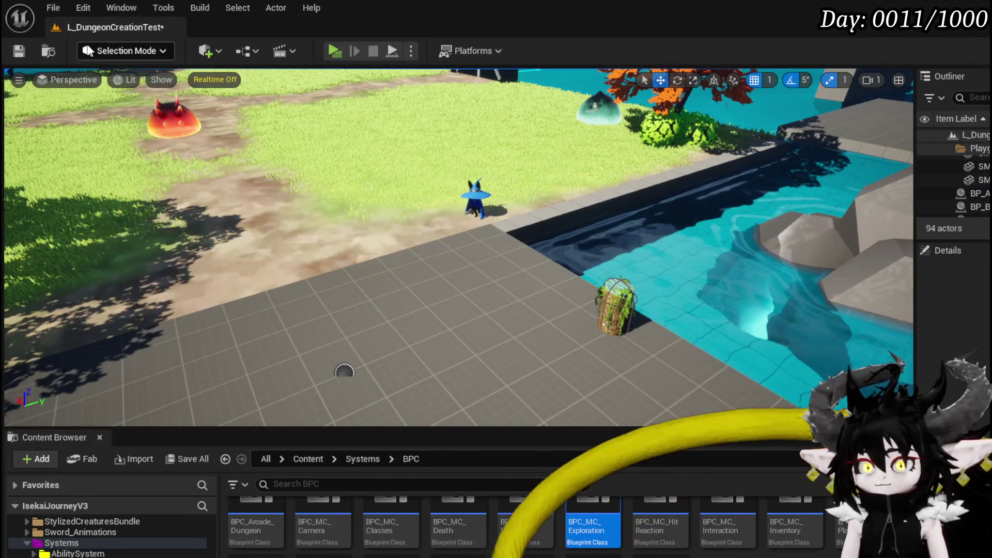
Save the level, end the play test, and save all changed assets
left_click(19, 50)
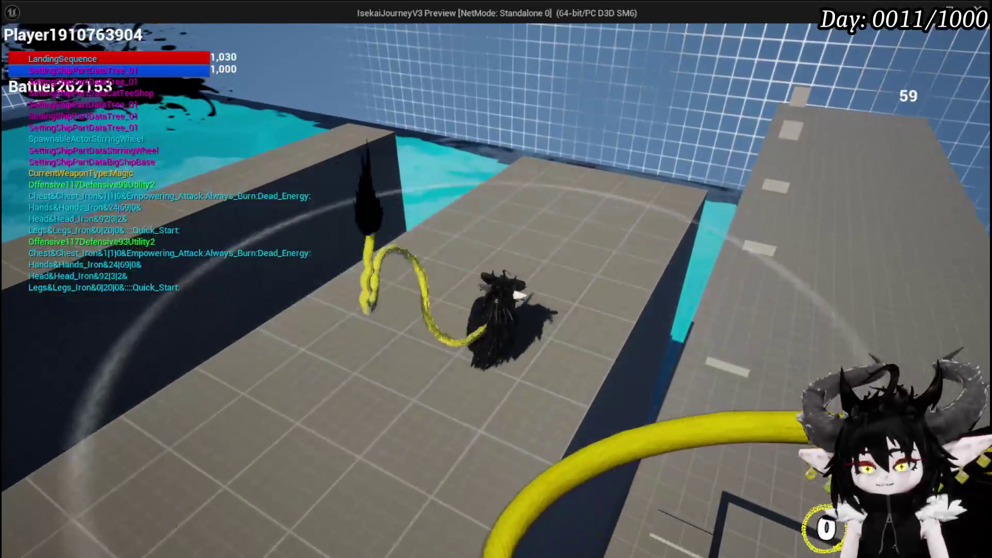
key("Escape")
left_click(22, 49)
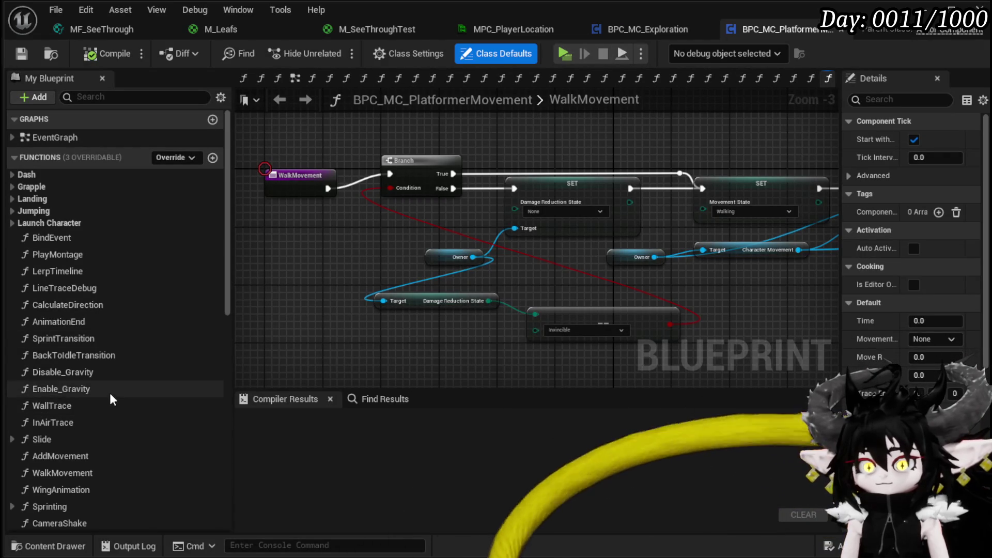
Open the WallTrace function and centre its Sequence and Branch section
double_click(107, 405)
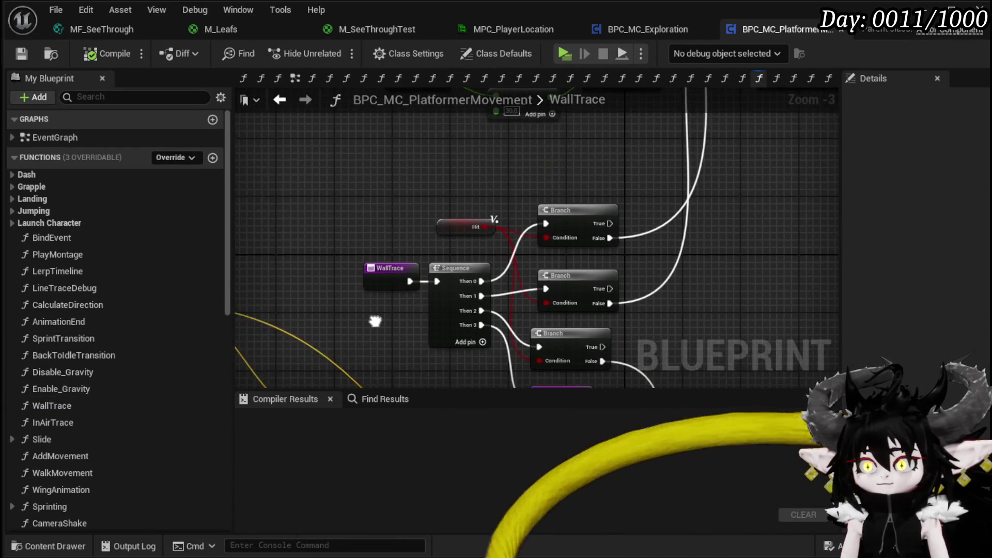
scroll(343, 358, "down", 2)
mouse_move(364, 344)
left_mouse_down()
mouse_move(472, 284)
mouse_move(496, 217)
mouse_move(511, 208)
left_mouse_up()
Go back to WalkMovement, open the EventGraph and frame the Set Timer by Event setup
left_click(280, 100)
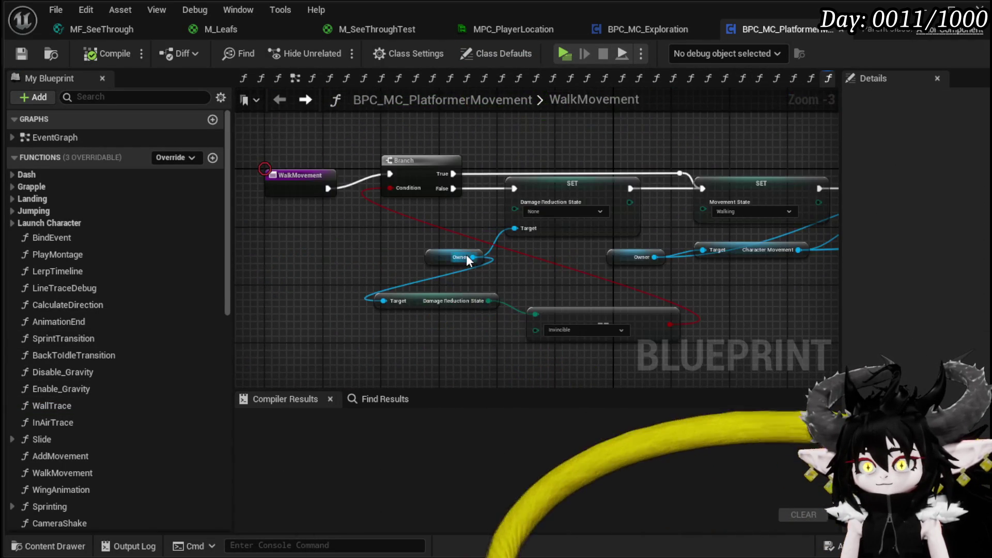
scroll(465, 254, "down", 4)
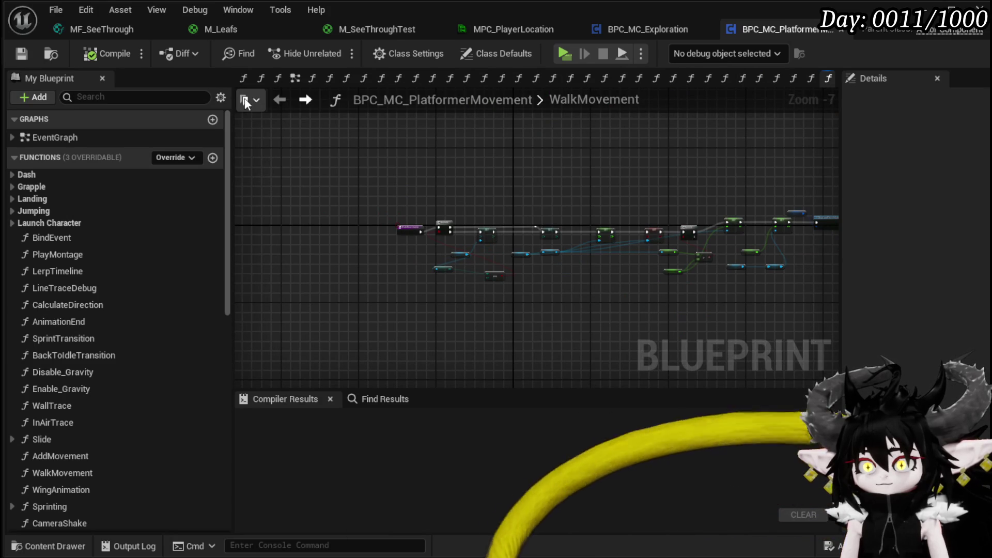
left_click(294, 80)
mouse_move(393, 202)
left_mouse_down()
mouse_move(389, 277)
mouse_move(415, 273)
mouse_move(361, 200)
mouse_move(403, 367)
left_mouse_up()
left_click_drag(733, 265, 714, 222)
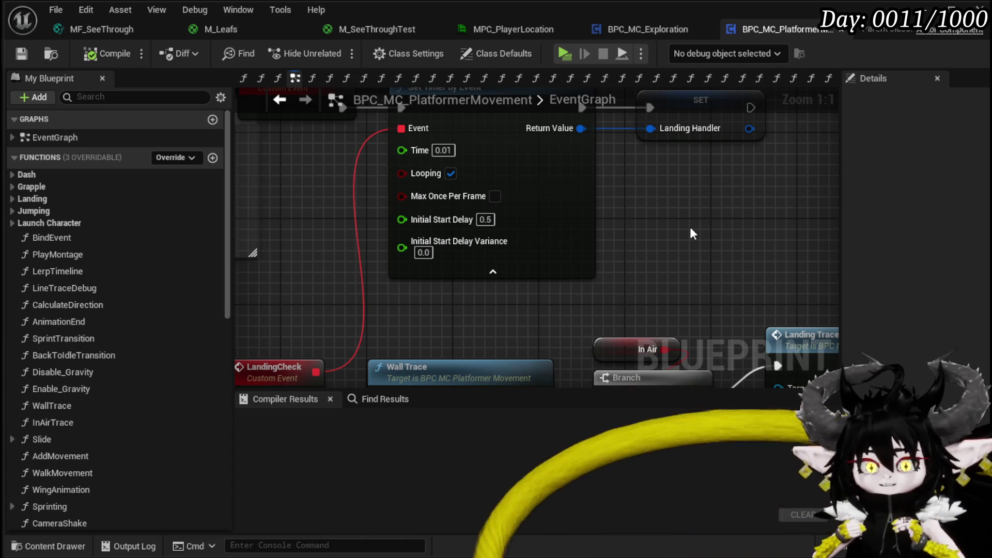
Frame the LandingCheck, Wall Trace and timer nodes in the EventGraph
scroll(690, 227, "down", 2)
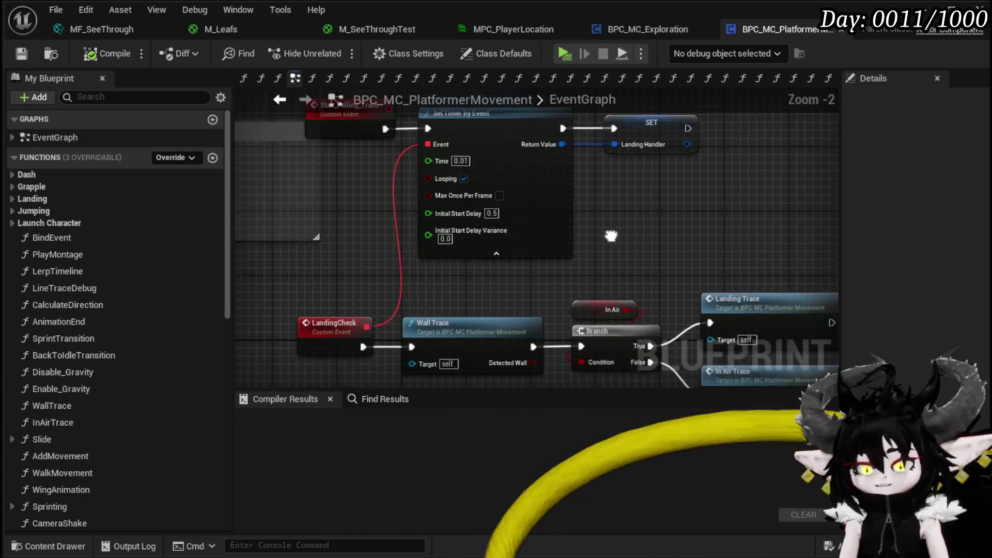
mouse_move(362, 292)
left_mouse_down()
mouse_move(300, 173)
mouse_move(341, 249)
mouse_move(289, 203)
left_mouse_up()
mouse_move(535, 219)
left_mouse_down()
mouse_move(589, 297)
mouse_move(642, 289)
mouse_move(635, 223)
mouse_move(567, 261)
mouse_move(578, 284)
mouse_move(572, 231)
mouse_move(577, 291)
left_mouse_up()
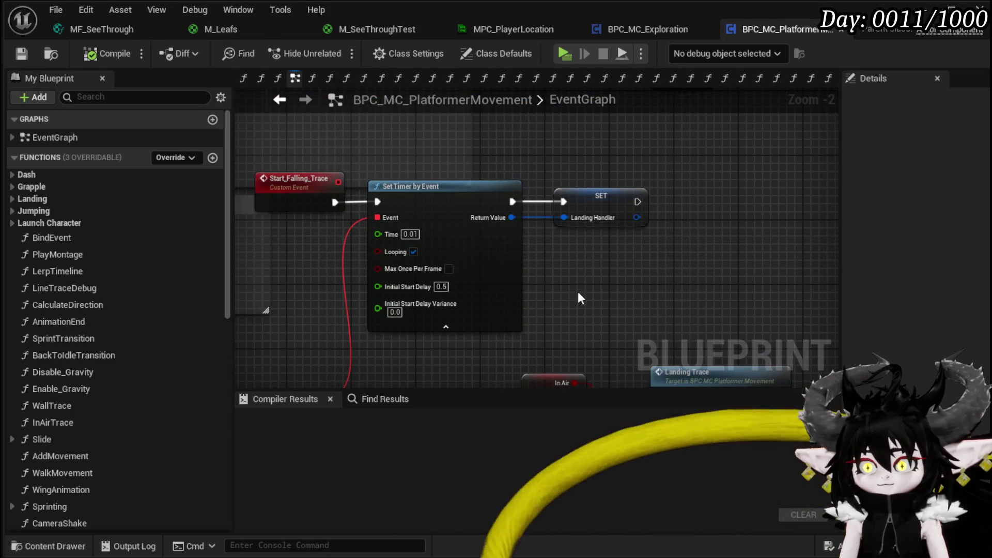
left_click_drag(580, 231, 511, 219)
left_click(471, 255)
mouse_move(472, 255)
left_mouse_down()
mouse_move(615, 259)
mouse_move(611, 205)
left_mouse_up()
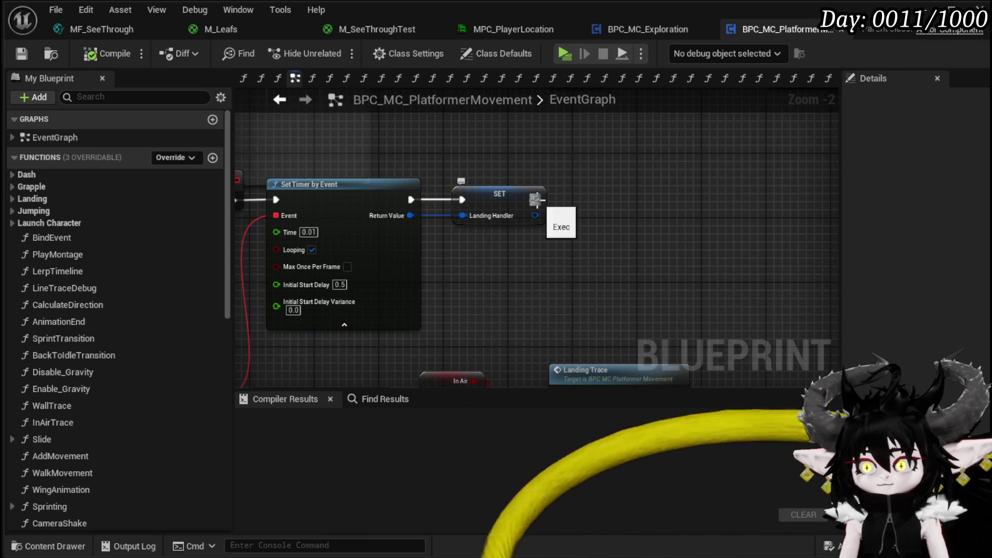
mouse_move(536, 201)
left_mouse_down()
mouse_move(486, 204)
mouse_move(542, 189)
mouse_move(452, 251)
left_mouse_up()
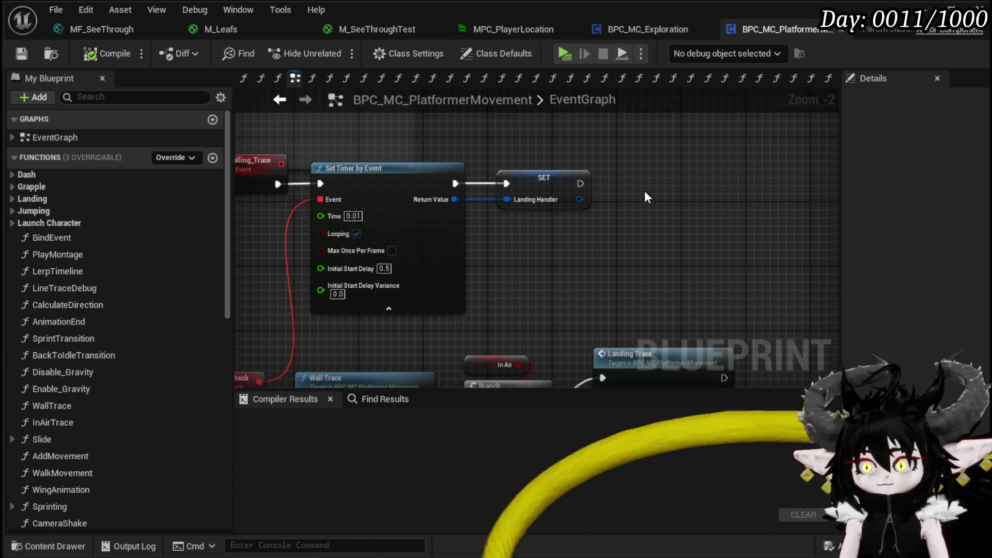
left_click_drag(572, 274, 586, 270)
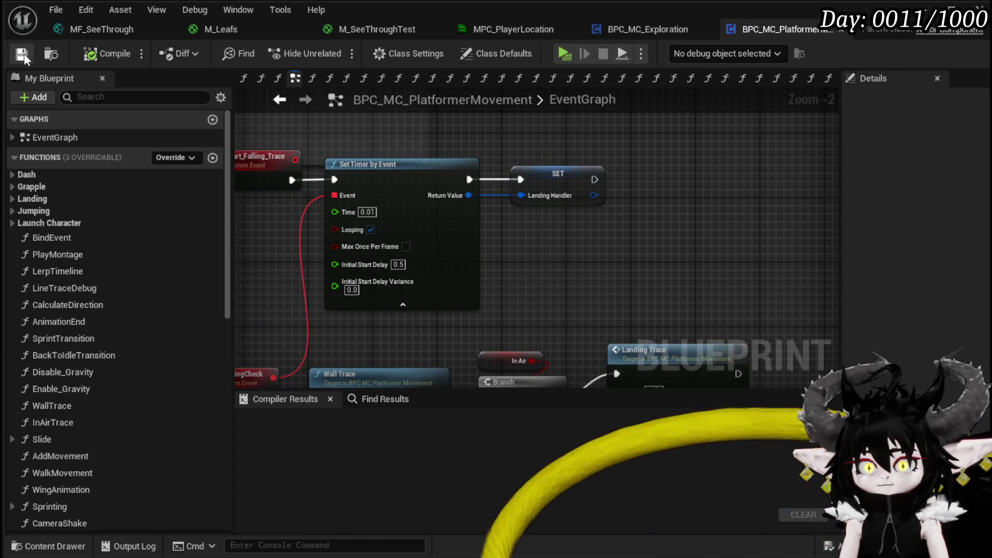
Close the MF_SeeThrough, M_Leafs, M_SeeThroughTest and MPC_PlayerLocation editor tabs
left_click(169, 30)
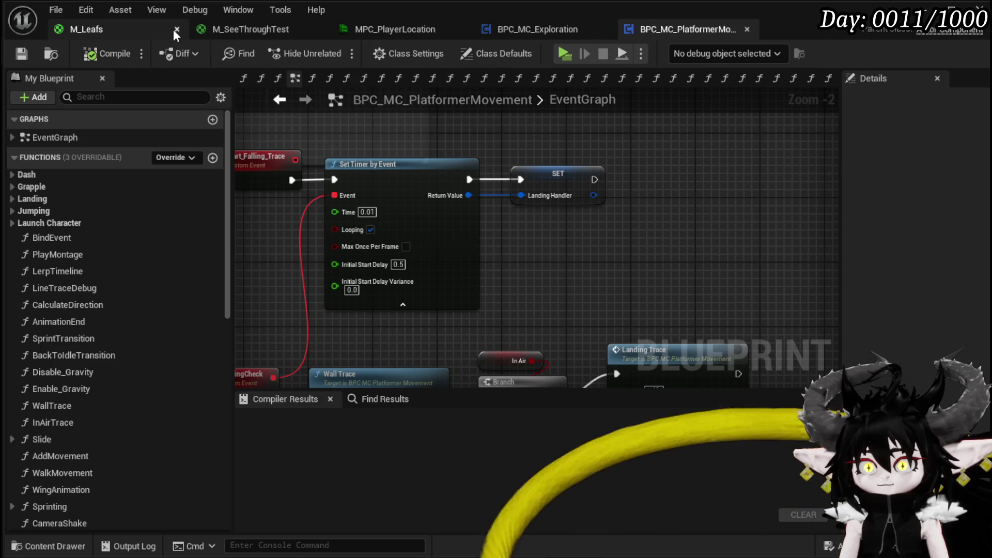
left_click(179, 29)
left_click(177, 28)
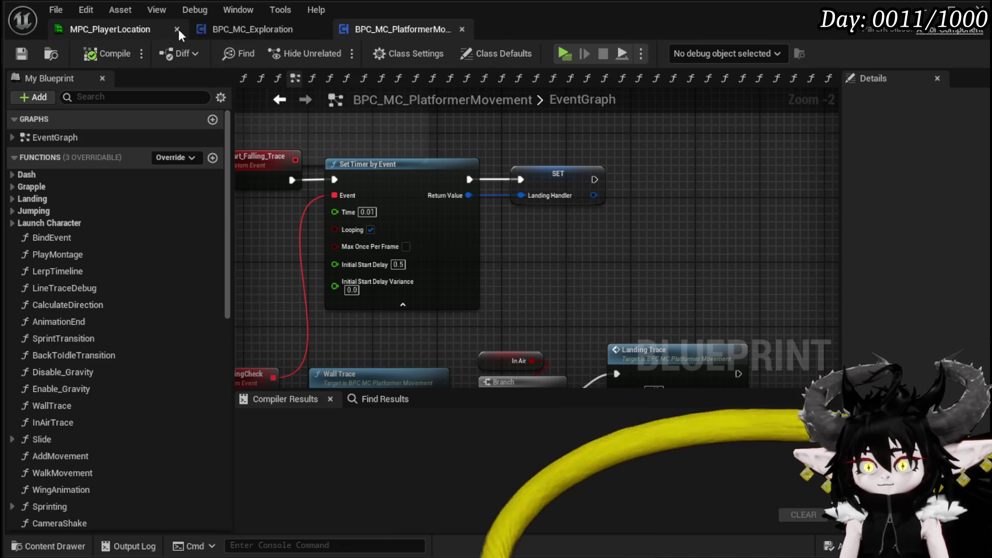
left_click(178, 29)
Duplicate the Set Timer by Event node with Initial Start Delay 0 and compile
left_click(420, 166)
key("ctrl+c")
left_click(646, 141)
key("ctrl+v")
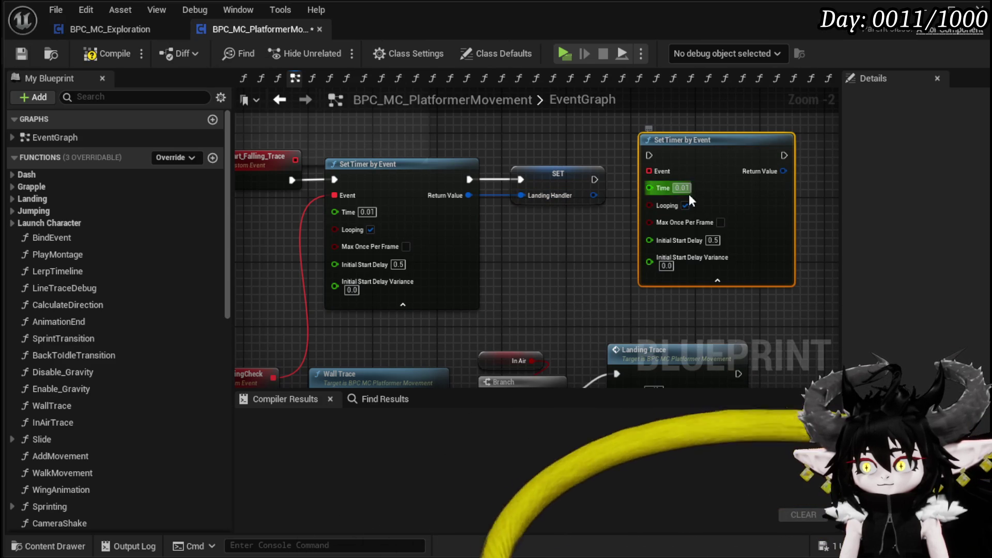
type("0")
left_click(544, 267)
left_click(83, 57)
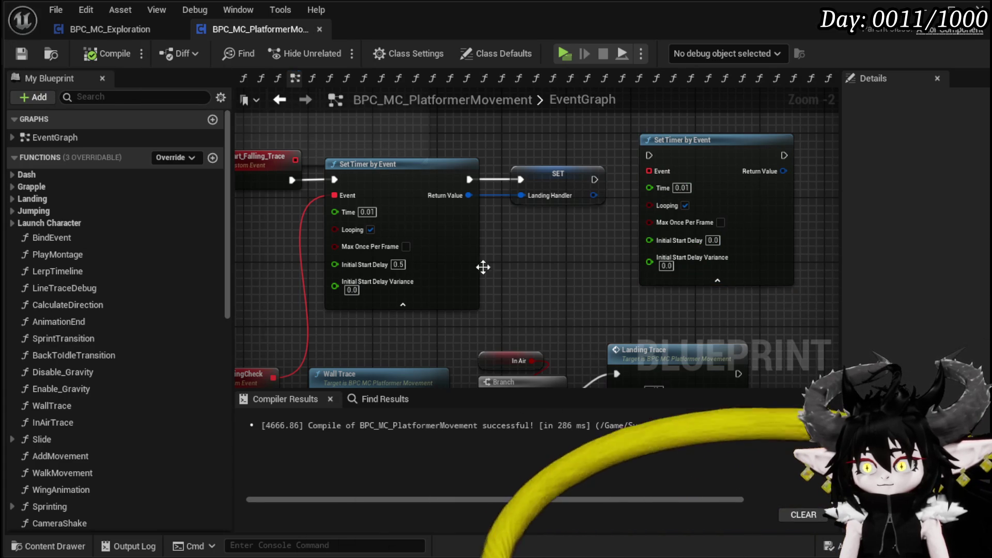
Connect LandingCheck directly to the In Air Branch and move Wall Trace beside Landing Trace
scroll(476, 209, "down", 1)
scroll(476, 209, "down", 1)
mouse_move(459, 349)
left_mouse_down()
mouse_move(575, 245)
mouse_move(576, 253)
left_mouse_up()
left_click(375, 316)
left_click_drag(298, 288, 433, 292)
left_click_drag(358, 282, 684, 271)
mouse_move(453, 346)
left_mouse_down()
mouse_move(517, 259)
mouse_move(449, 264)
mouse_move(478, 266)
left_mouse_up()
mouse_move(561, 279)
left_mouse_down()
mouse_move(510, 239)
mouse_move(555, 253)
left_mouse_up()
left_click(676, 294)
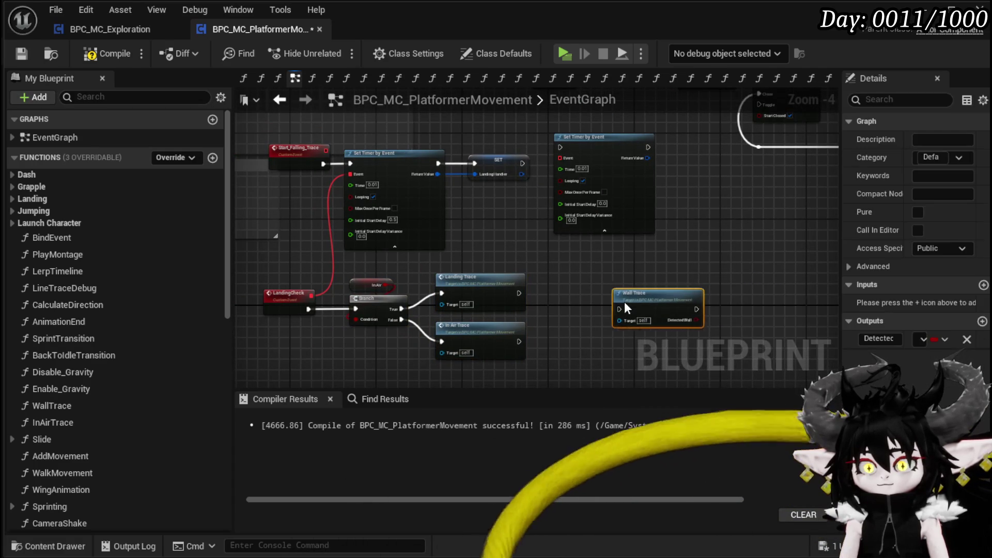
scroll(572, 263, "up", 2)
left_click(636, 181)
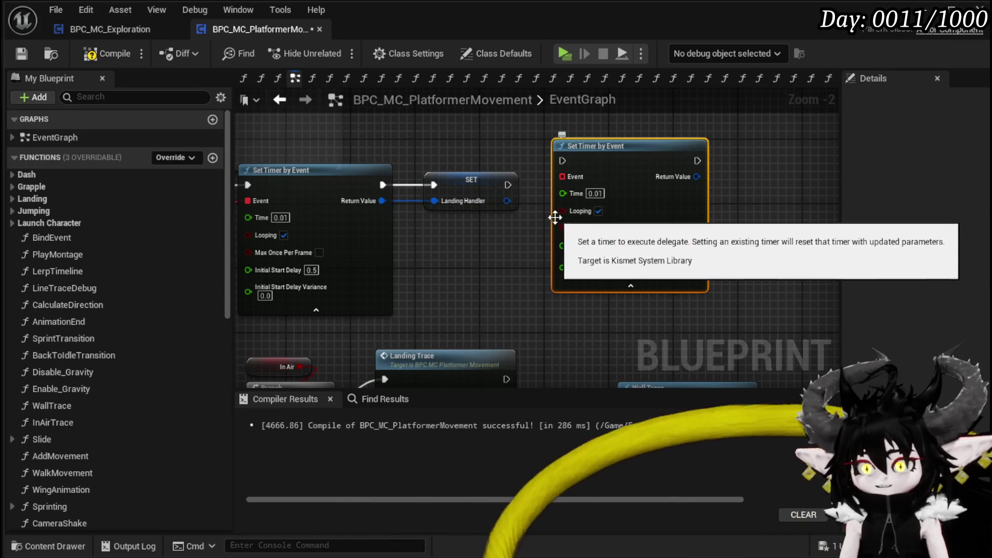
Replace the pasted timer with a Set Timer by Function Name node calling WallTrace
key("Delete")
right_click(634, 200)
type("set")
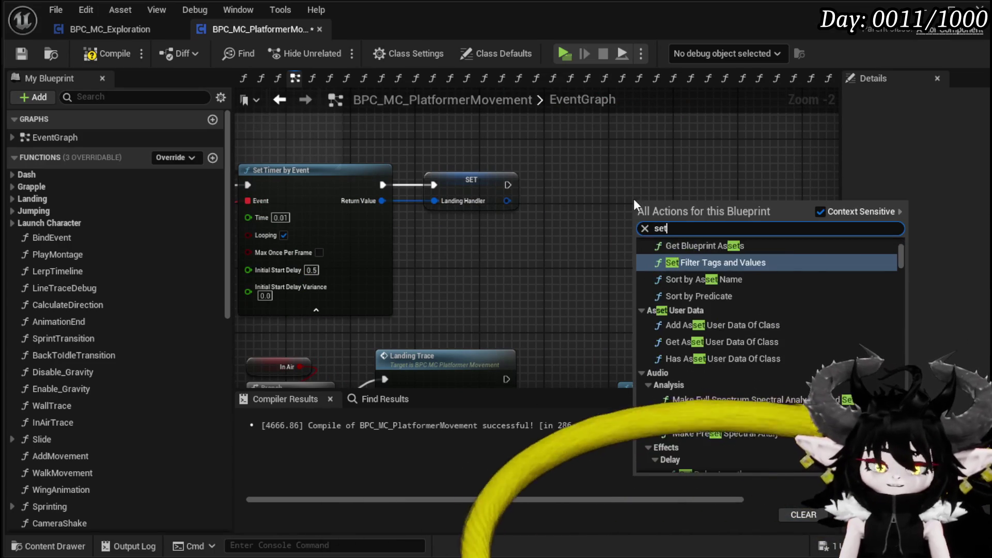
type(" timer by fu")
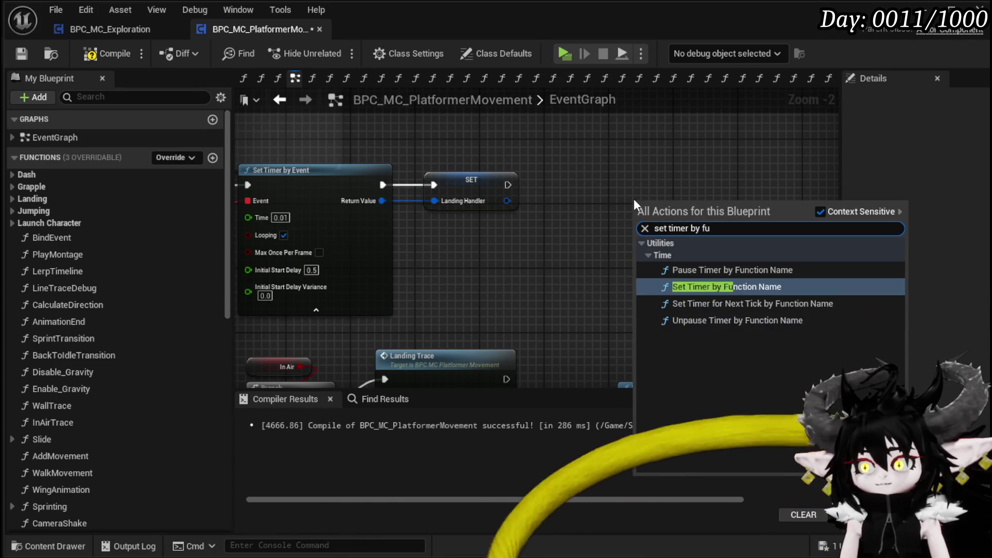
key("Return")
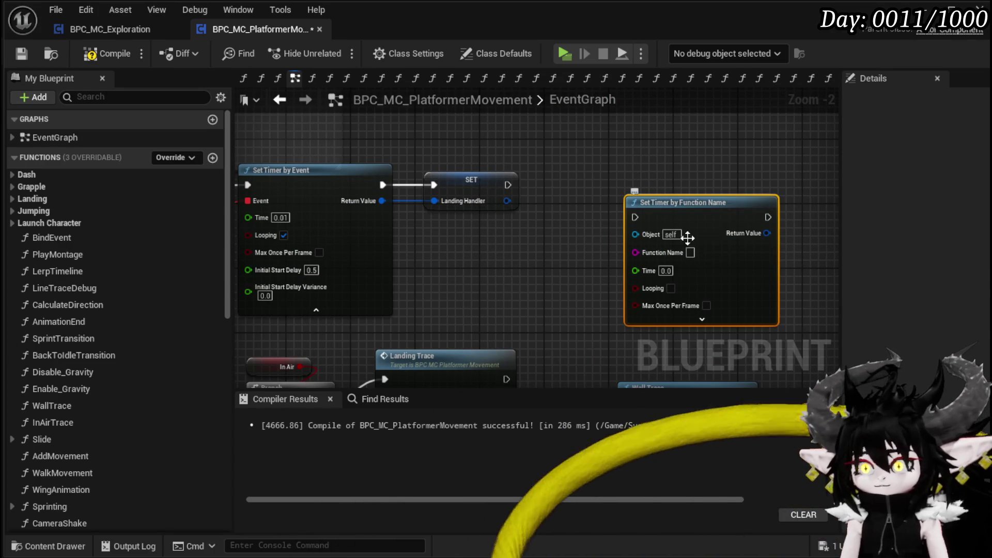
left_click_drag(718, 282, 717, 192)
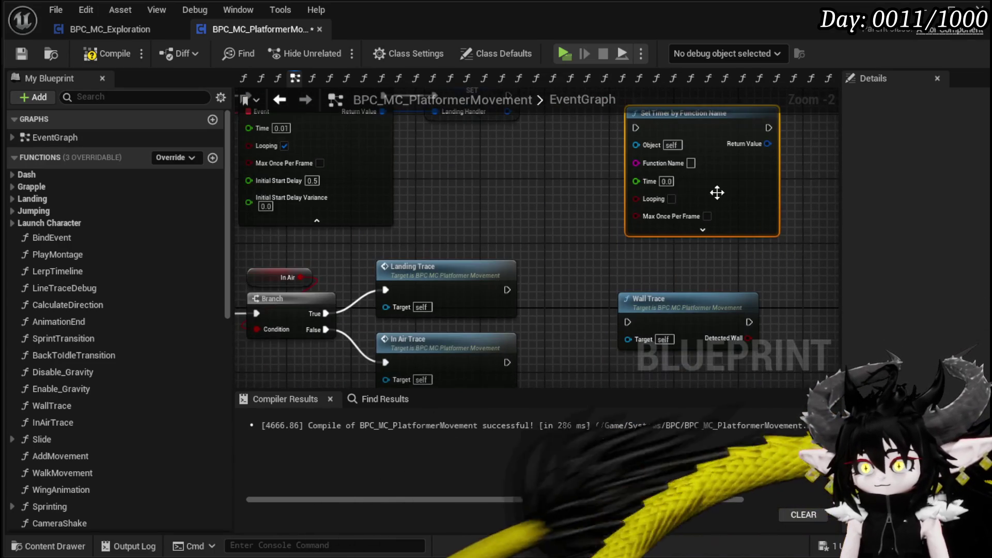
left_click(692, 163)
type("Wa")
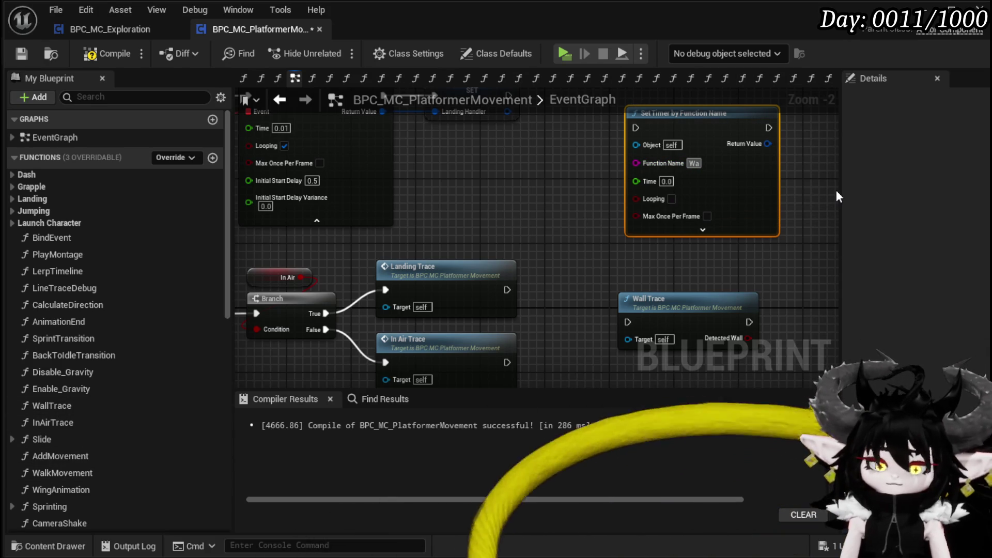
type("llTrace")
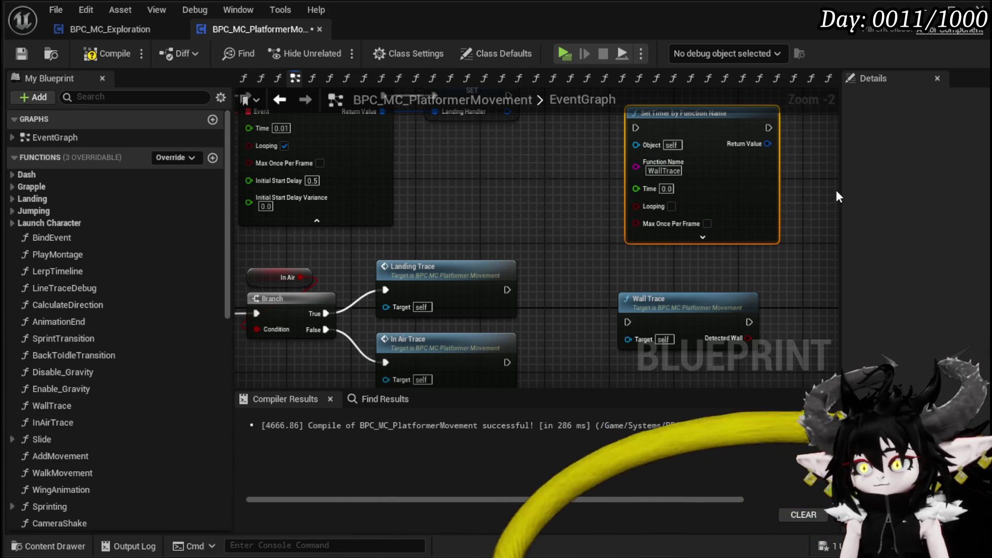
Chain the WallTrace timer after the Landing Handler set, with Time 0.01 and Looping, then compile
left_click_drag(555, 146, 551, 203)
mouse_move(504, 151)
left_mouse_down()
mouse_move(624, 192)
mouse_move(637, 48)
left_mouse_up()
left_click(615, 236)
mouse_move(600, 224)
left_mouse_down()
mouse_move(597, 300)
mouse_move(600, 256)
mouse_move(573, 288)
left_mouse_up()
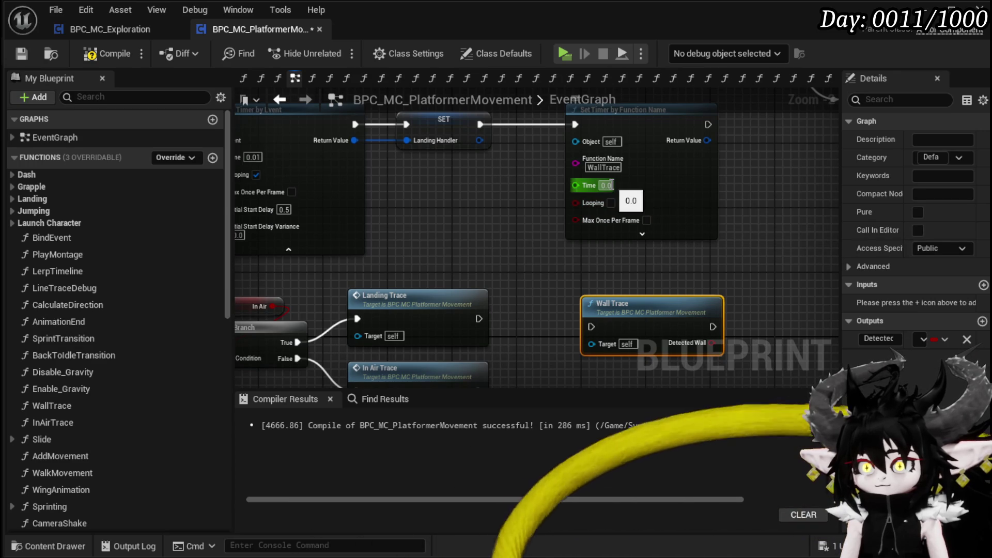
left_click(607, 185)
type("0.01")
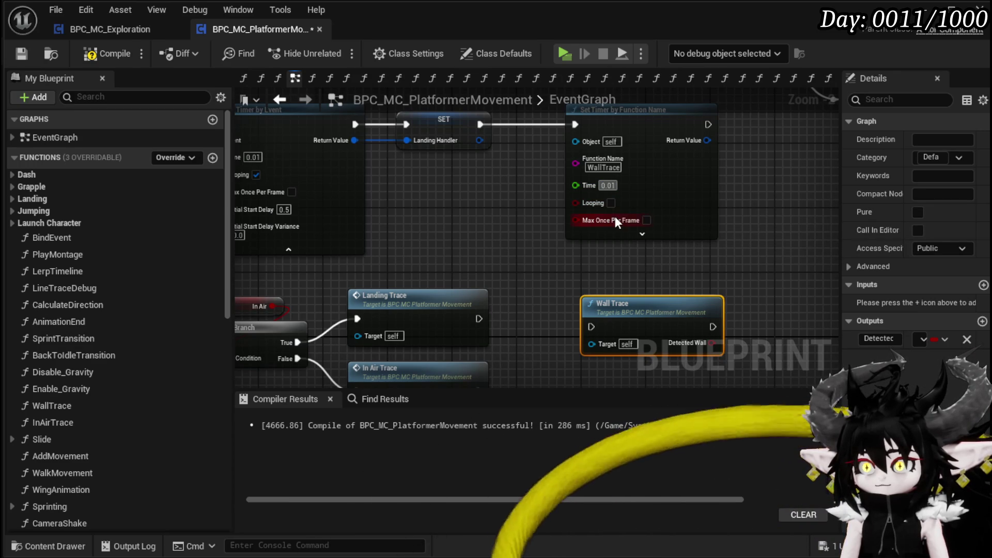
left_click(611, 203)
left_click(506, 248)
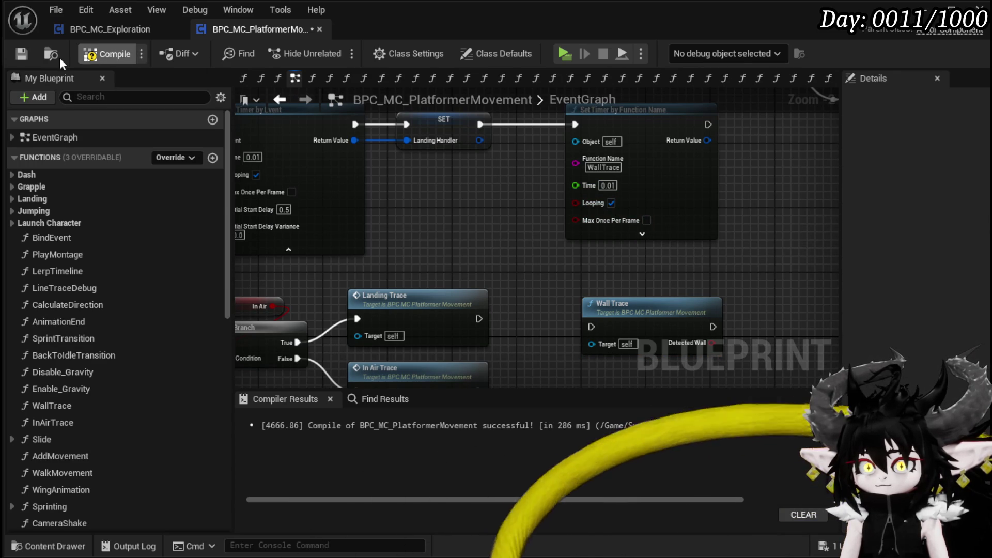
left_click(24, 52)
Promote the WallTrace timer's Return Value to a new WallTraceHandler variable
left_click_drag(512, 236, 353, 284)
left_click_drag(547, 188, 623, 210)
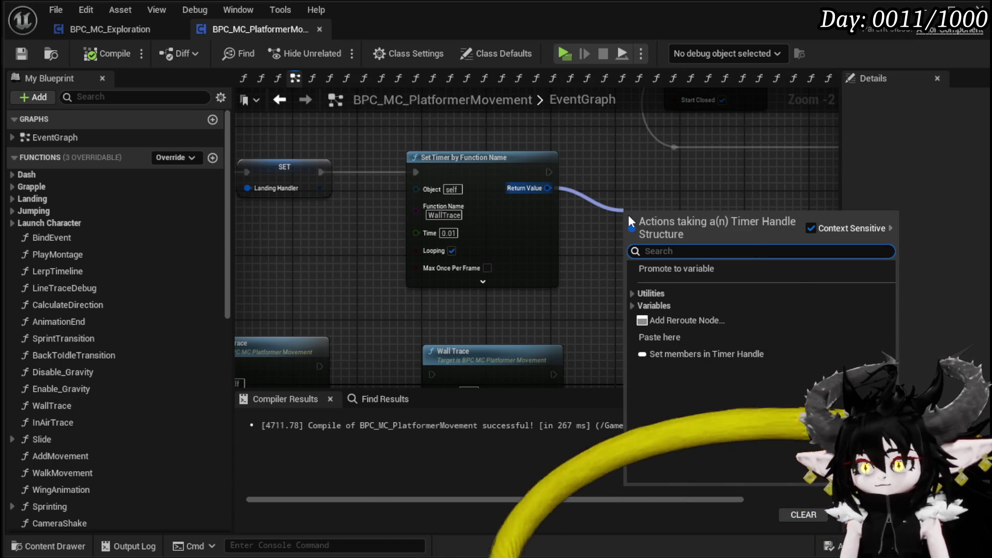
right_click(549, 189)
left_click(600, 230)
type("llTrace")
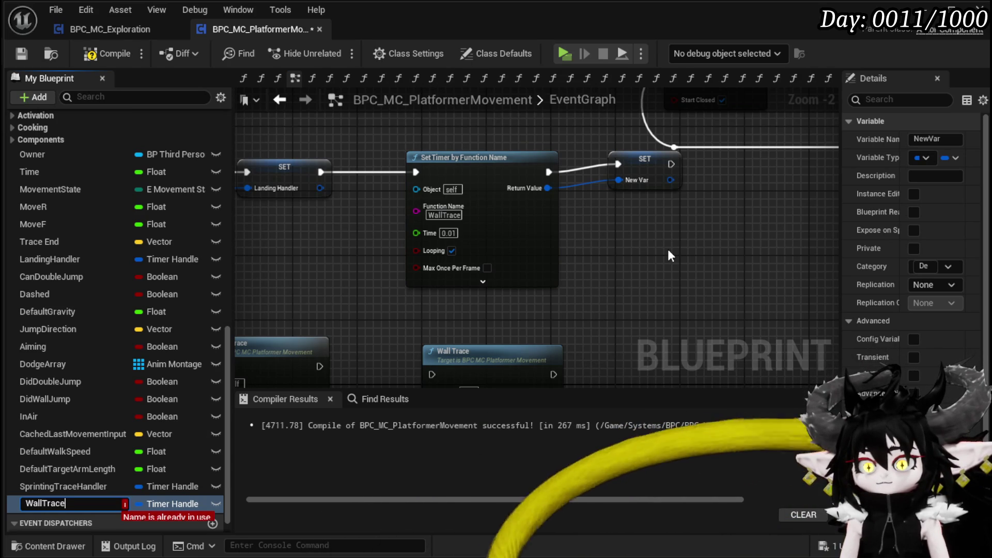
type("Handler")
key("Return")
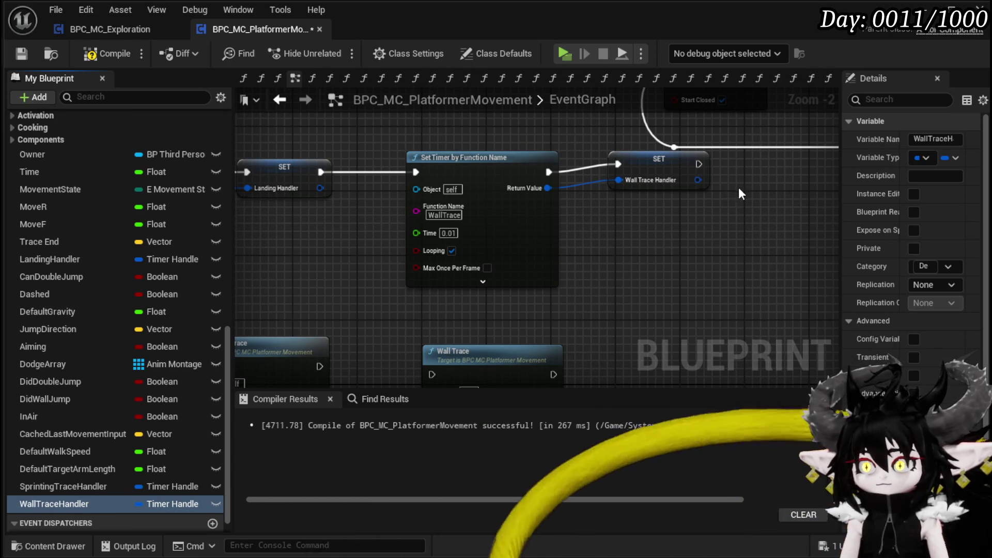
Place the WallTraceHandler set node beside the timer, then compile and save the blueprint
mouse_move(680, 166)
left_mouse_down()
mouse_move(639, 174)
mouse_move(566, 166)
left_mouse_up()
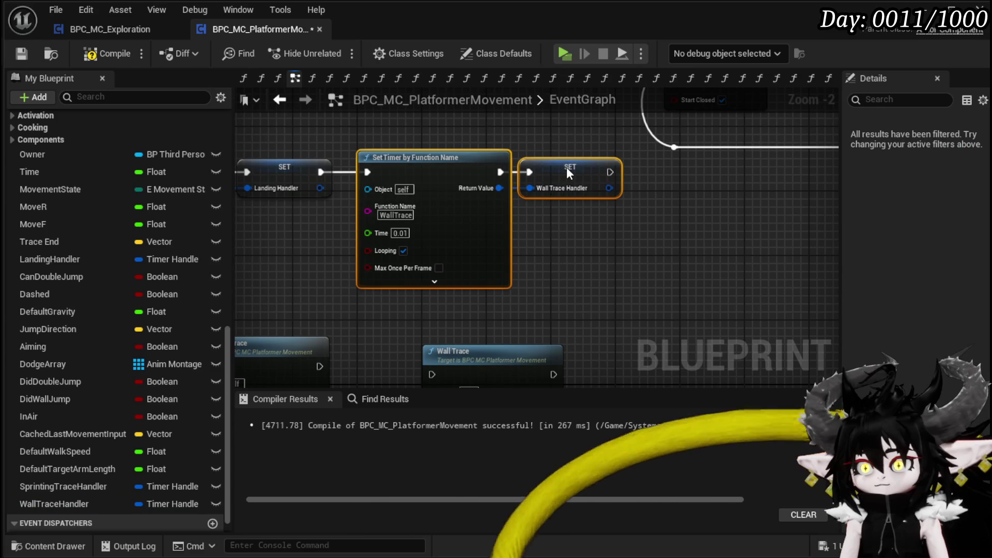
left_click_drag(442, 142, 560, 125)
left_click(94, 52)
left_click(17, 54)
mouse_move(464, 261)
left_mouse_down()
mouse_move(526, 206)
mouse_move(477, 174)
mouse_move(467, 229)
mouse_move(421, 256)
left_mouse_up()
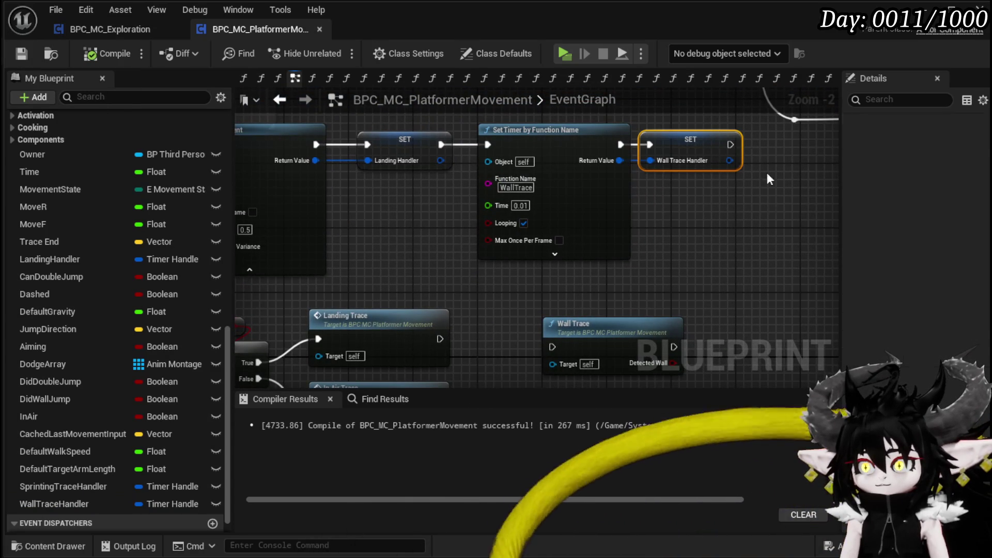
left_click_drag(455, 119, 506, 142)
left_click(498, 158)
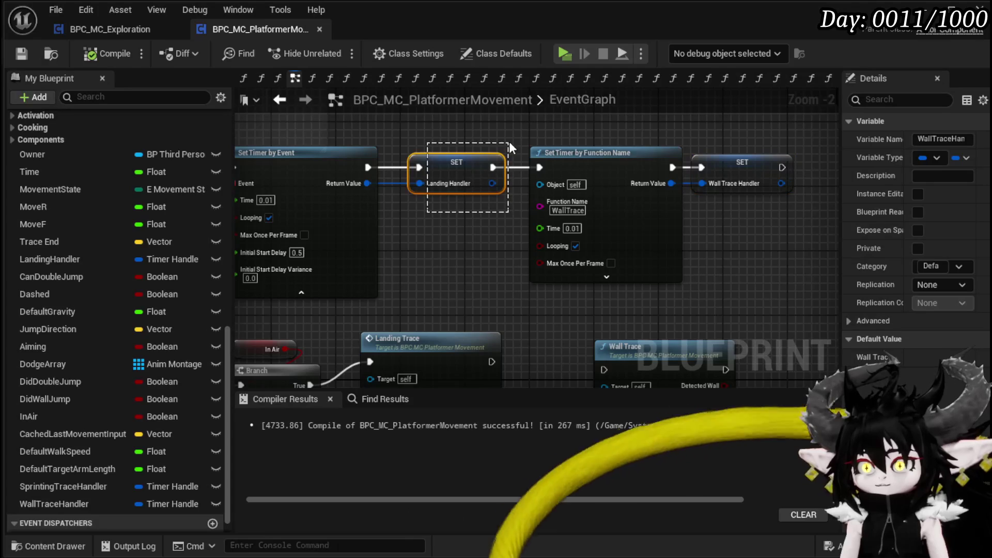
Find references to Landing Handler and jump to its use in LandingTrace
left_click(398, 400)
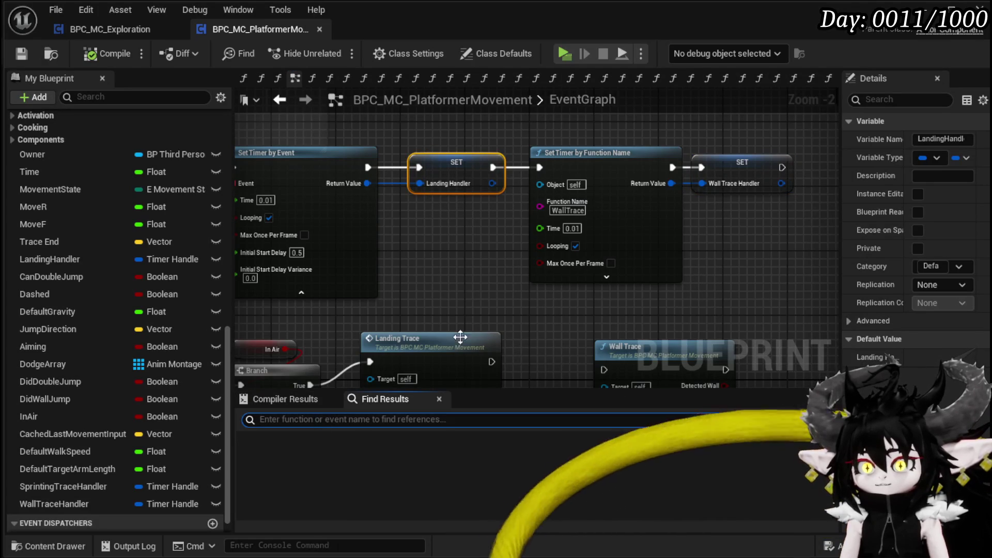
type("Lan")
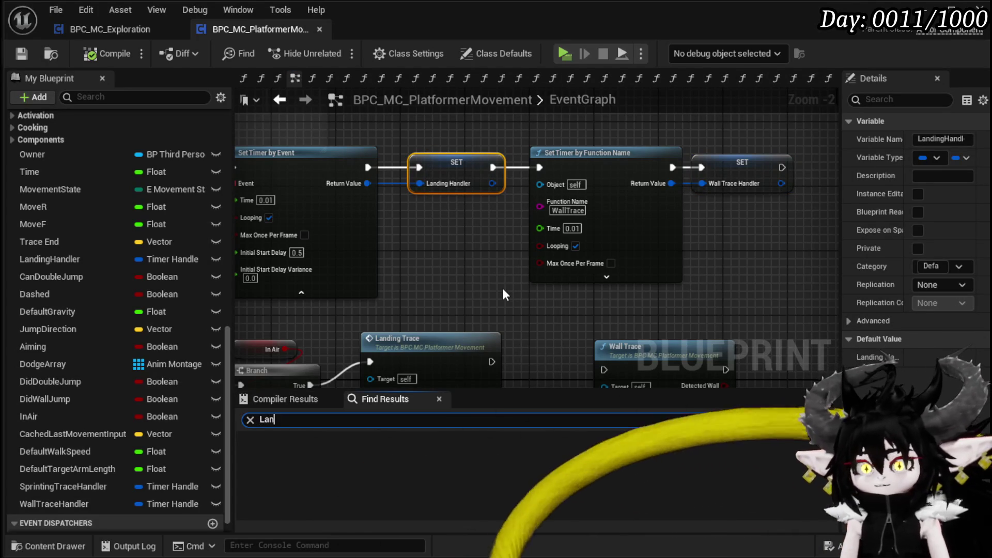
type("ding Handler")
key("Return")
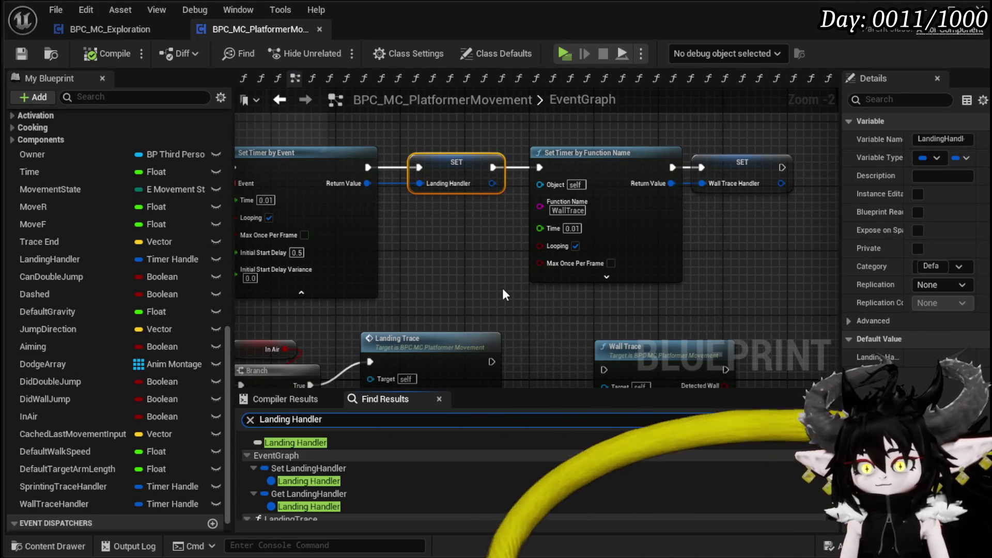
scroll(356, 468, "down", 3)
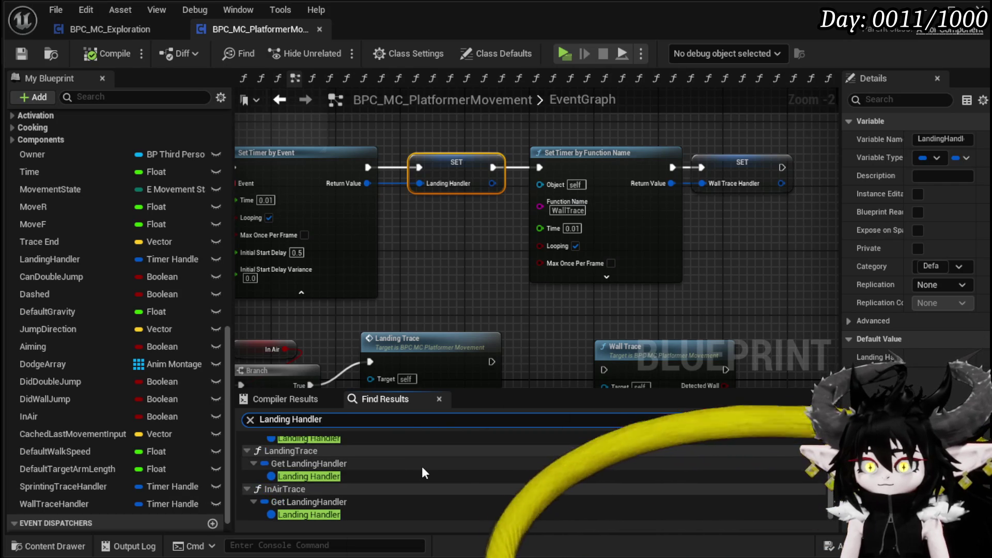
double_click(313, 464)
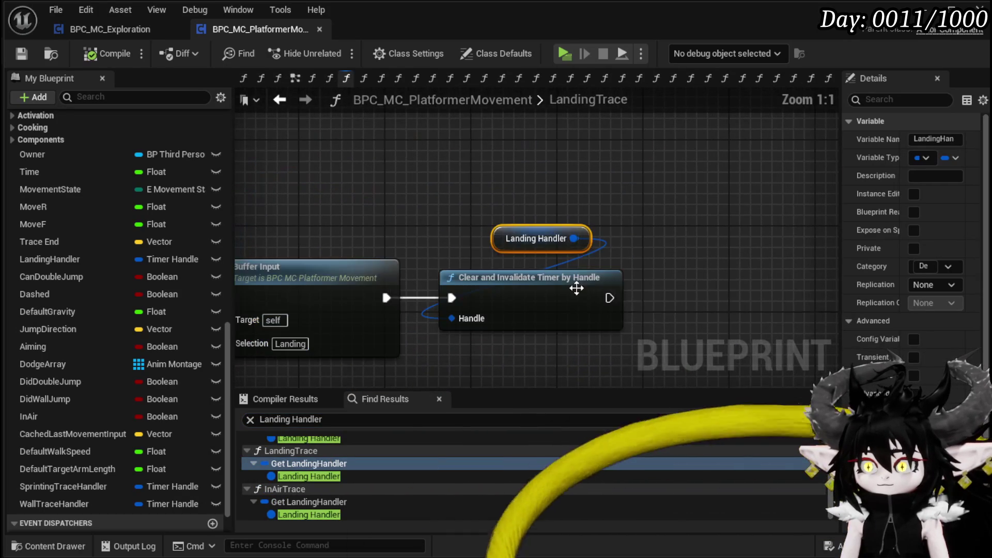
Chain a duplicate Clear and Invalidate Timer fed by WallTraceHandler after the Landing Handler clear, then compile and save
mouse_move(58, 514)
left_mouse_down()
mouse_move(648, 220)
mouse_move(430, 194)
mouse_move(376, 332)
left_mouse_up()
left_click(445, 199)
mouse_move(498, 254)
left_mouse_down()
mouse_move(368, 331)
mouse_move(376, 334)
left_mouse_up()
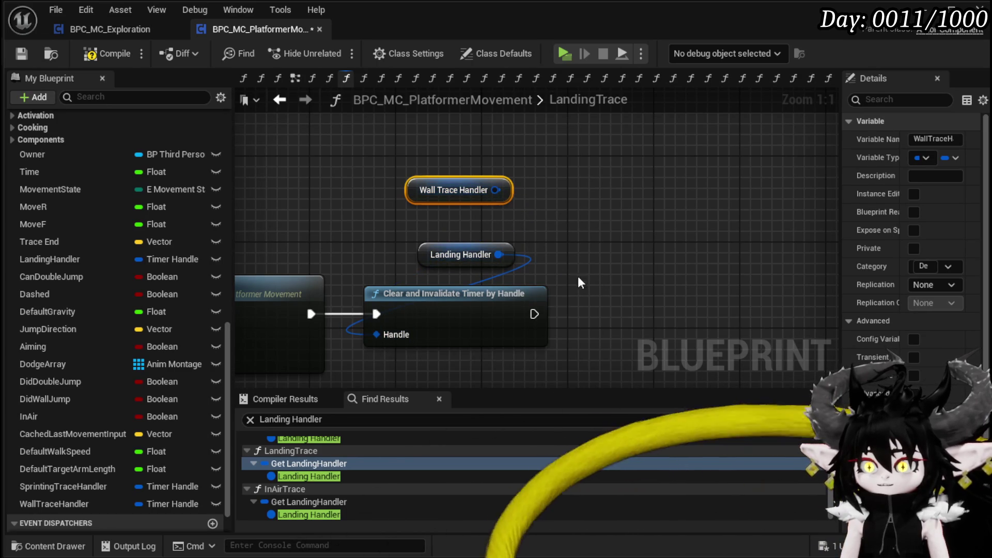
left_click(455, 293)
key("ctrl+c")
key("ctrl+v")
left_click_drag(535, 313, 591, 322)
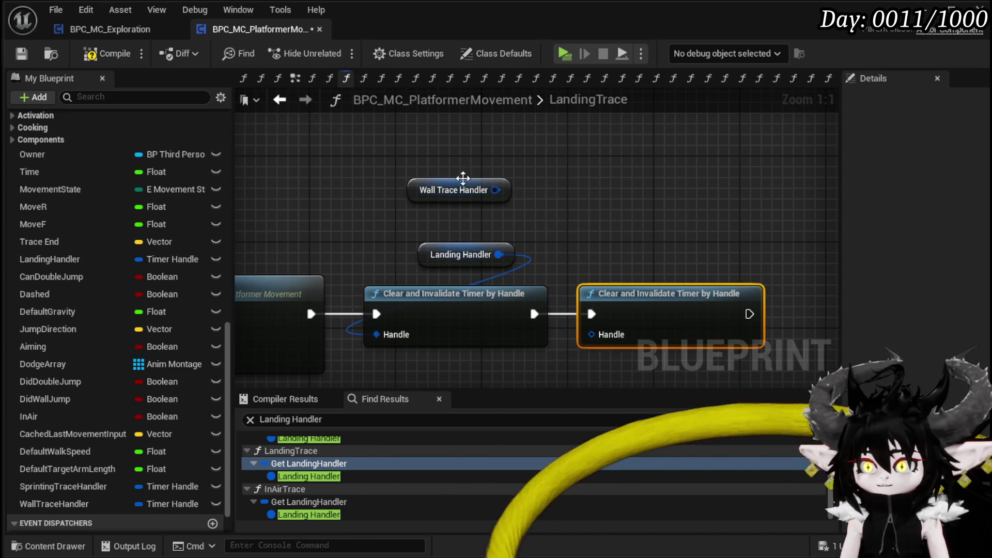
scroll(504, 191, "down", 1)
left_click_drag(504, 190, 579, 317)
left_click_drag(424, 193, 554, 241)
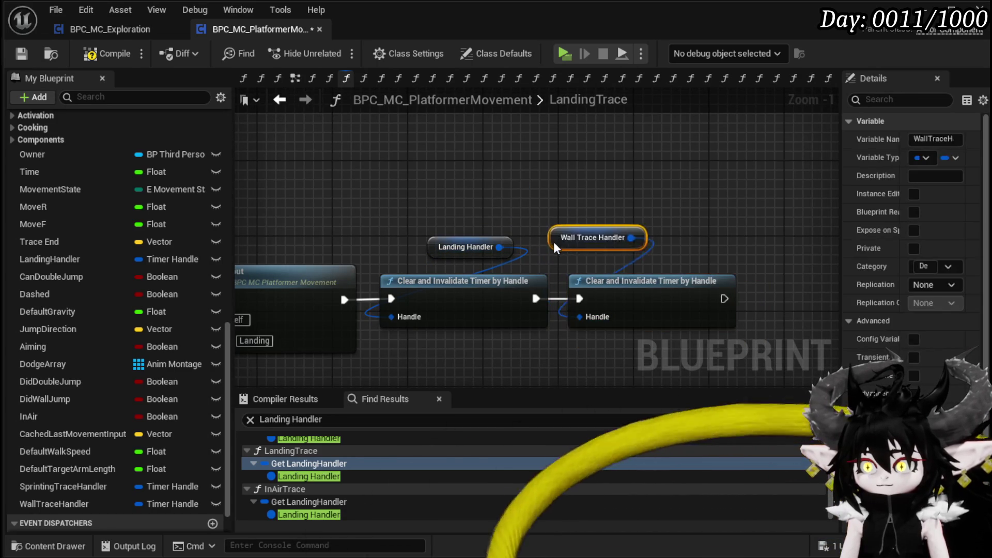
scroll(510, 187, "down", 2)
left_click(102, 54)
left_click(21, 53)
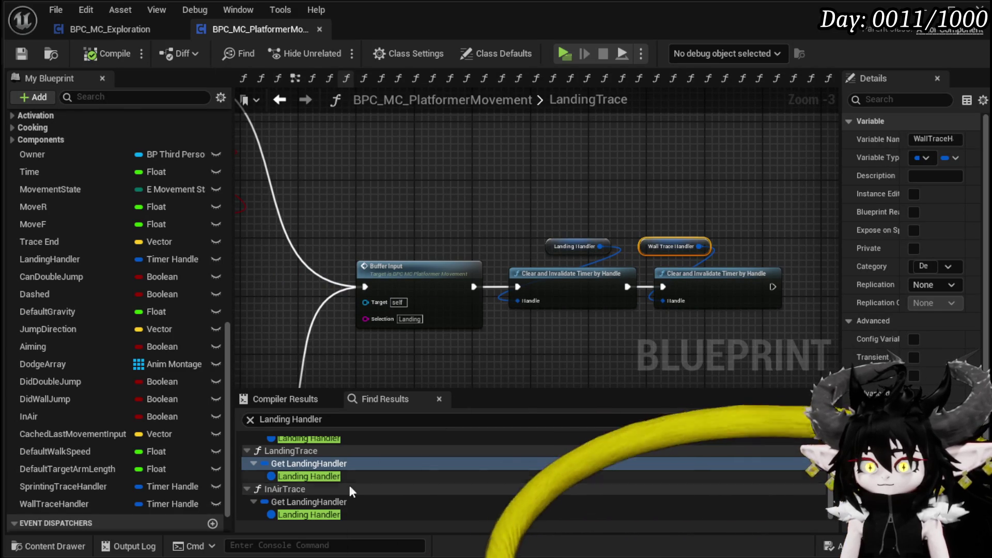
In InAirTrace, add a WallTraceHandler Clear and Invalidate Timer after the Landing Handler clear, then compile and save
left_click(310, 515)
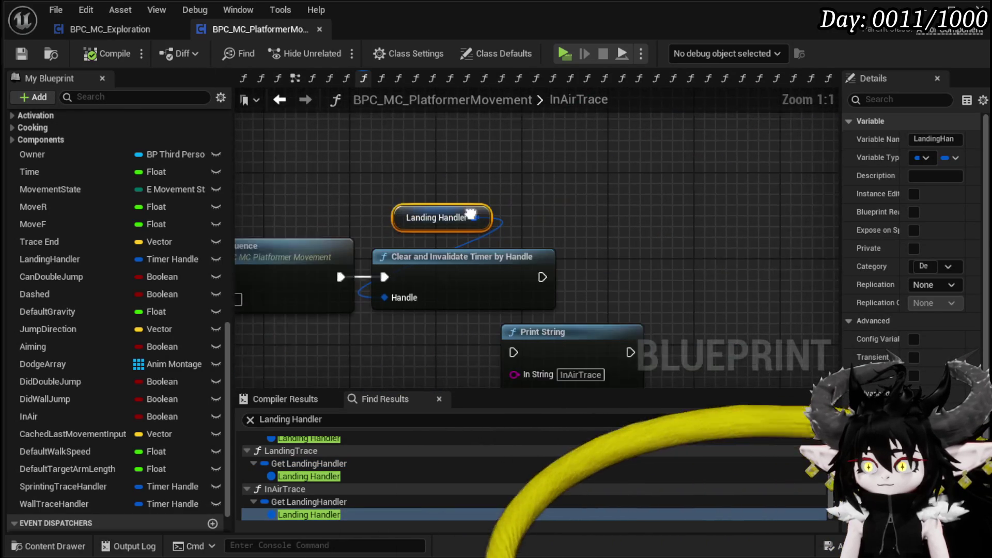
key("ctrl+v")
left_click_drag(575, 239, 597, 271)
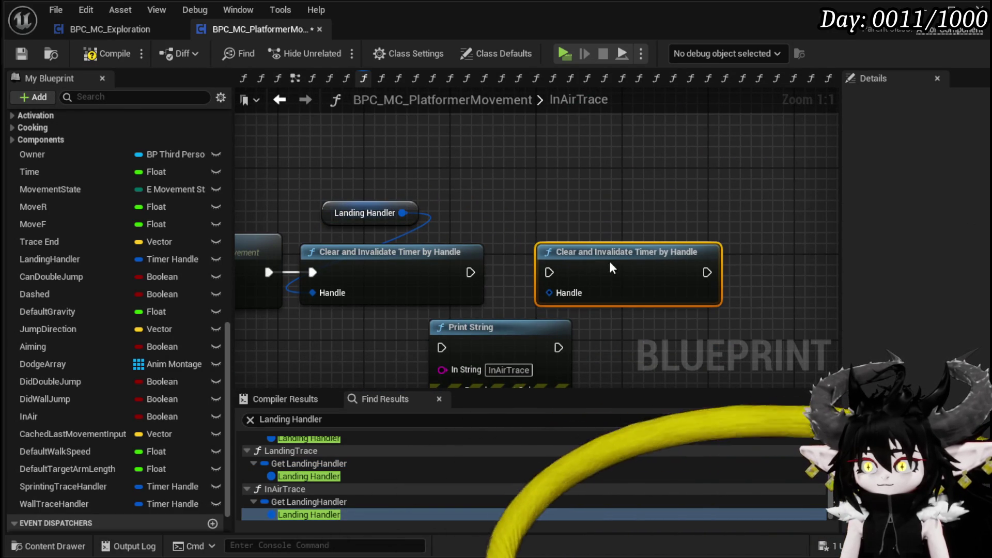
left_click_drag(55, 504, 511, 196)
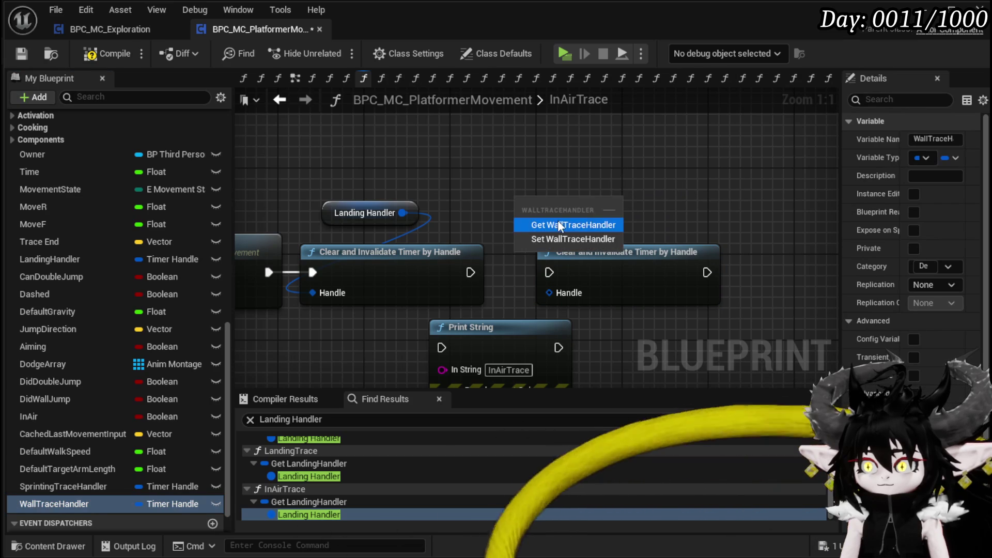
left_click(548, 223)
left_click_drag(593, 202, 547, 297)
left_click(568, 254)
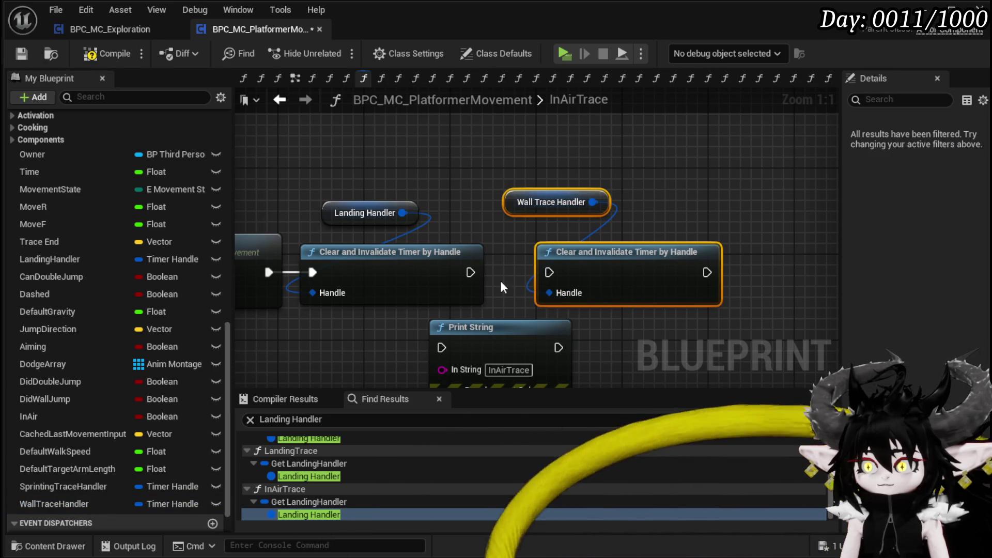
left_click_drag(470, 273, 534, 283)
left_click(19, 54)
scroll(344, 471, "up", 2)
In the EventGraph montage chain, insert the WallTraceHandler clear before the SET node, then compile and save
double_click(311, 476)
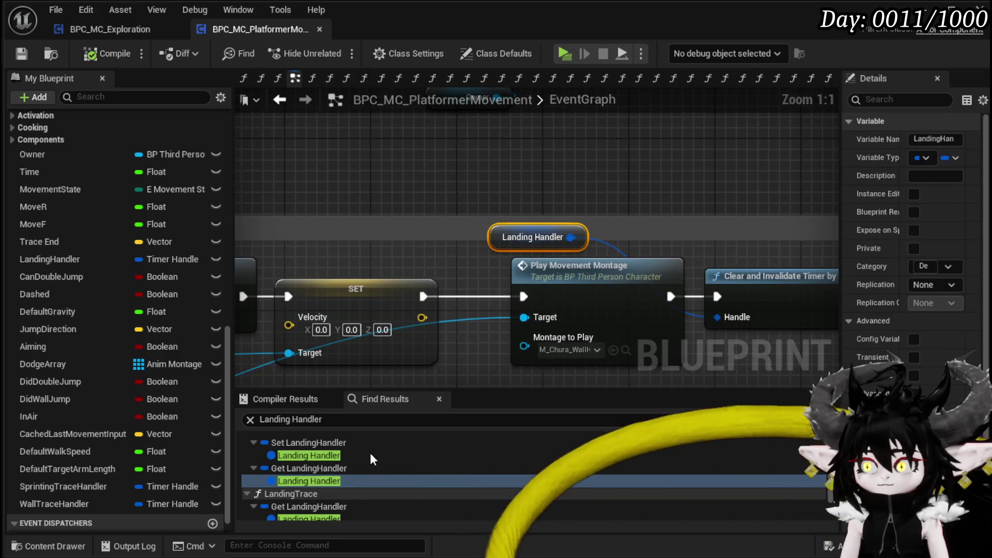
scroll(529, 223, "down", 4)
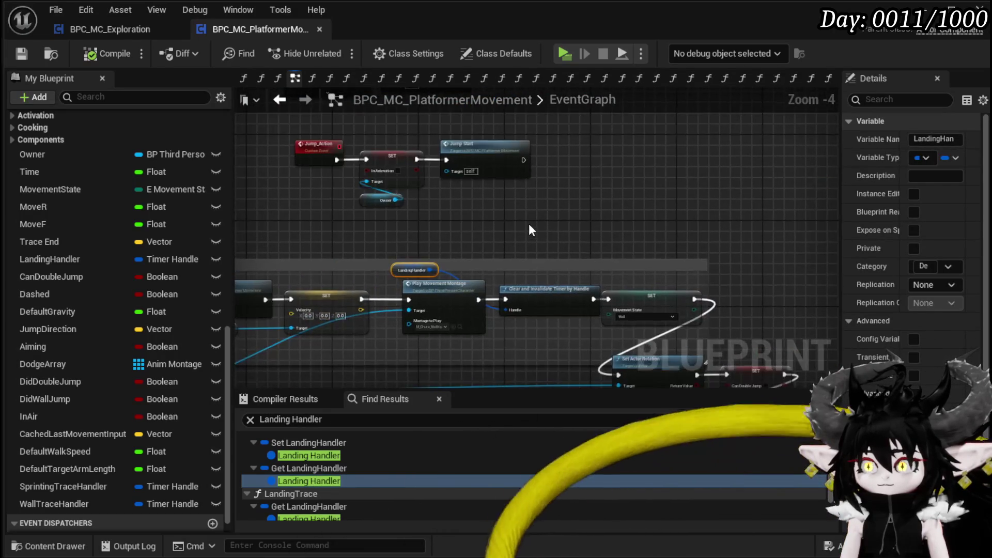
scroll(529, 226, "up", 1)
key("ctrl+v")
left_click_drag(608, 326, 526, 258)
mouse_move(637, 260)
left_mouse_down()
mouse_move(627, 331)
mouse_move(636, 325)
left_mouse_up()
left_click(115, 56)
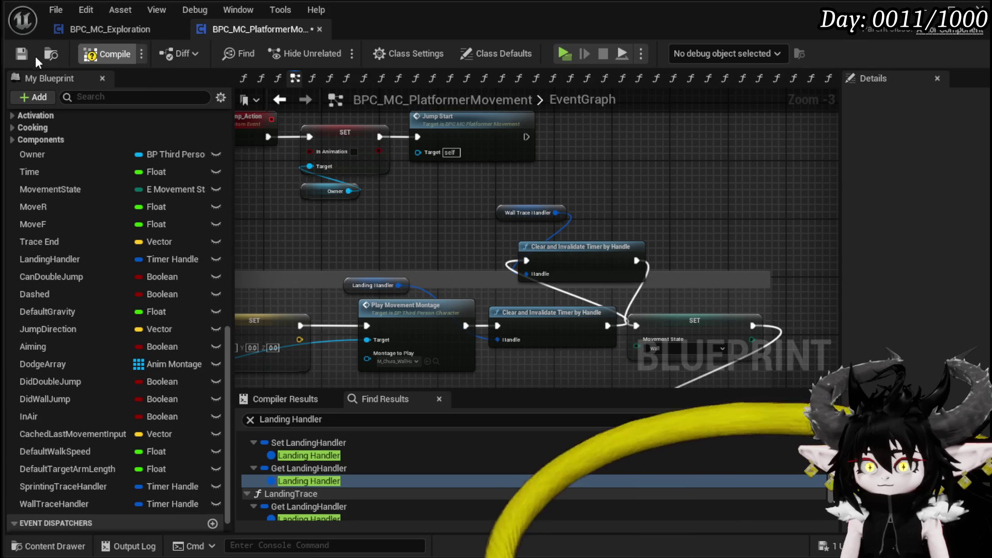
left_click(33, 54)
Jump to the SET Landing Handler node from the search results, then return to the level editor
left_click(329, 454)
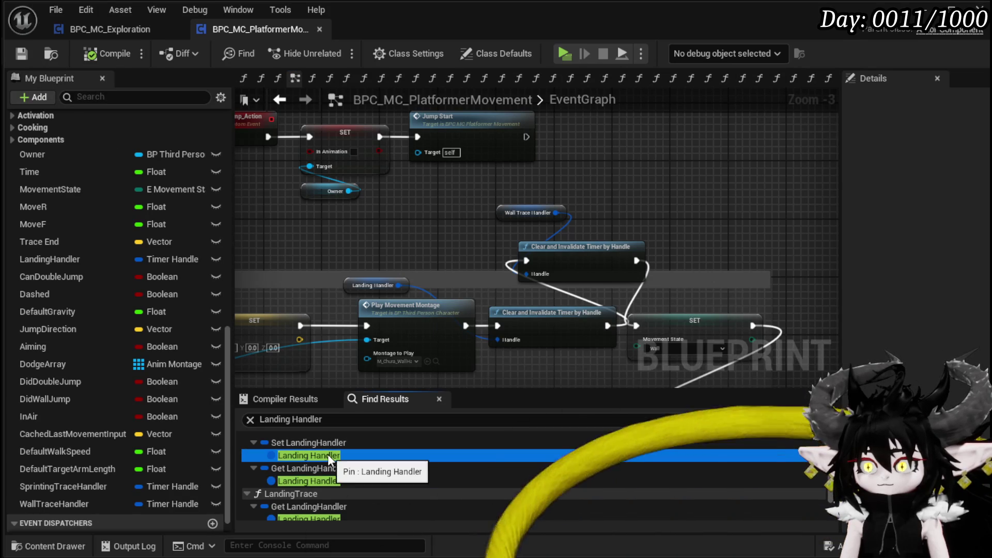
double_click(315, 457)
scroll(315, 455, "up", 1)
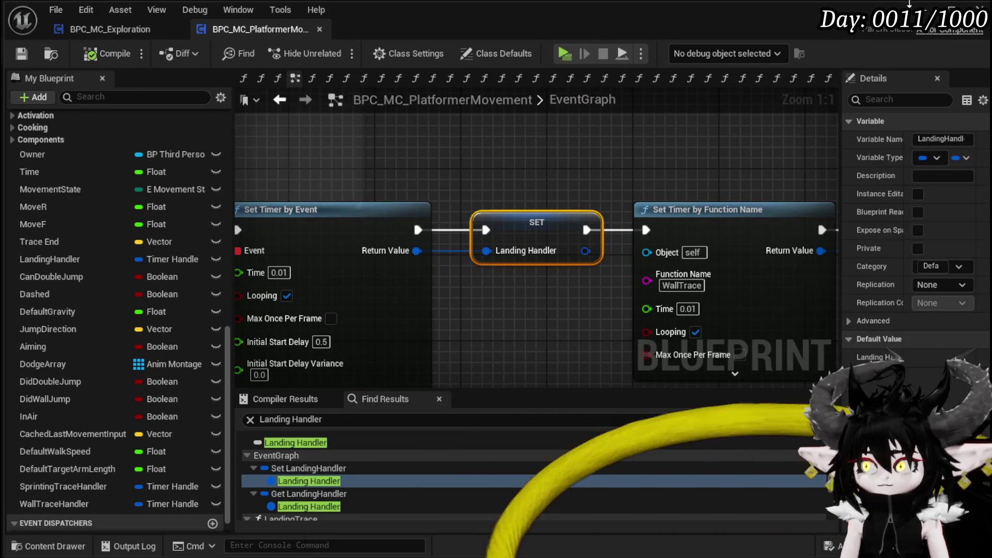
left_click(910, 4)
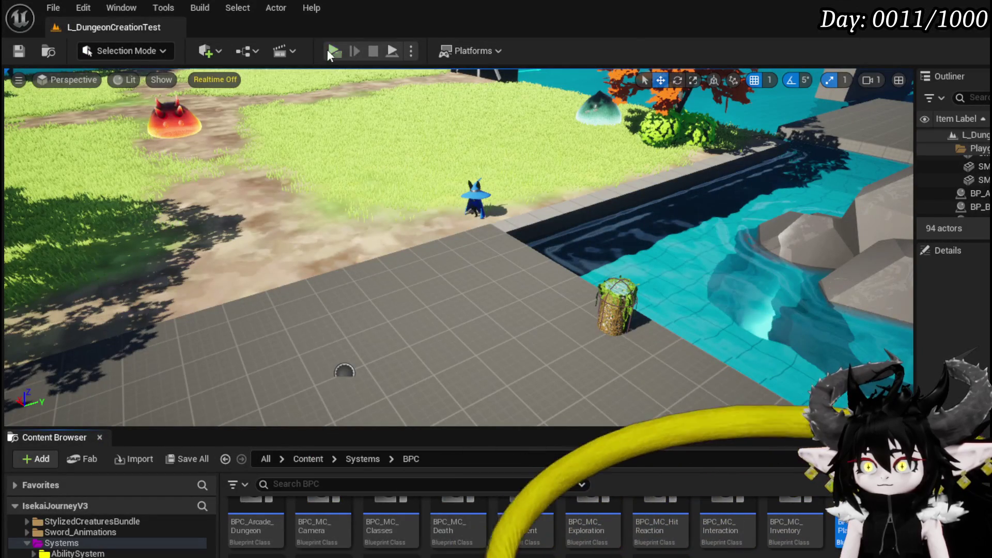
Playtest running forward, dropping off the ledge and jumping up the back wall, then stop and save the level
key("alt+p")
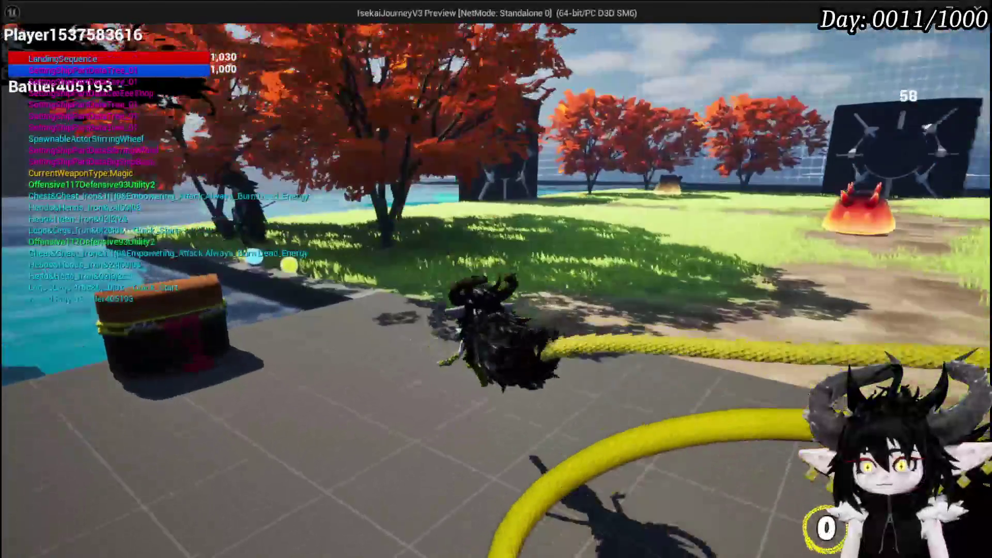
key("w")
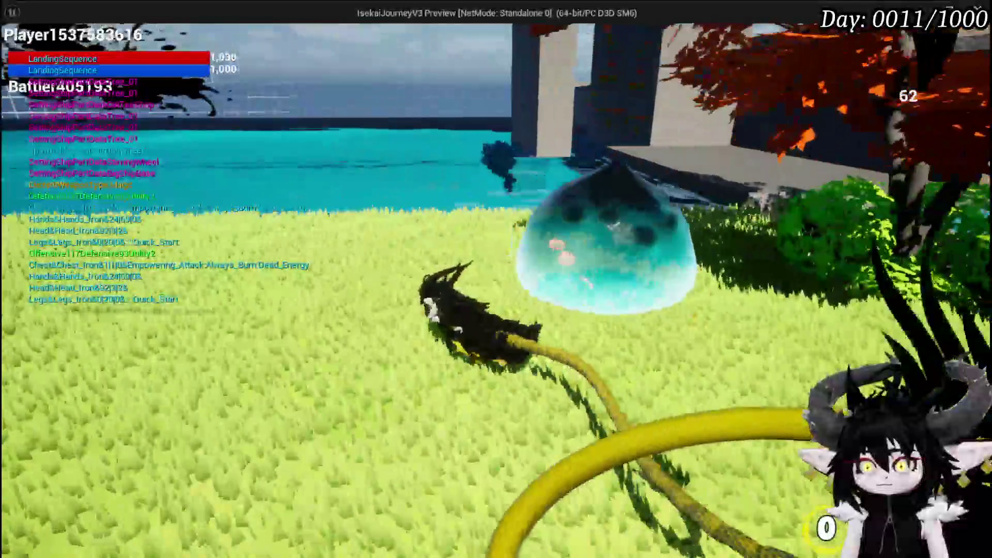
key("w")
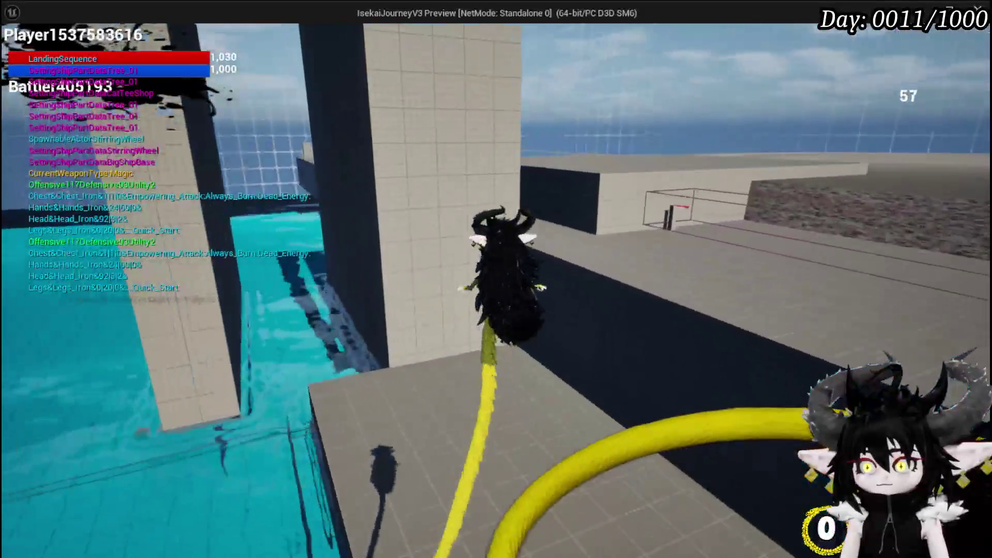
key("w")
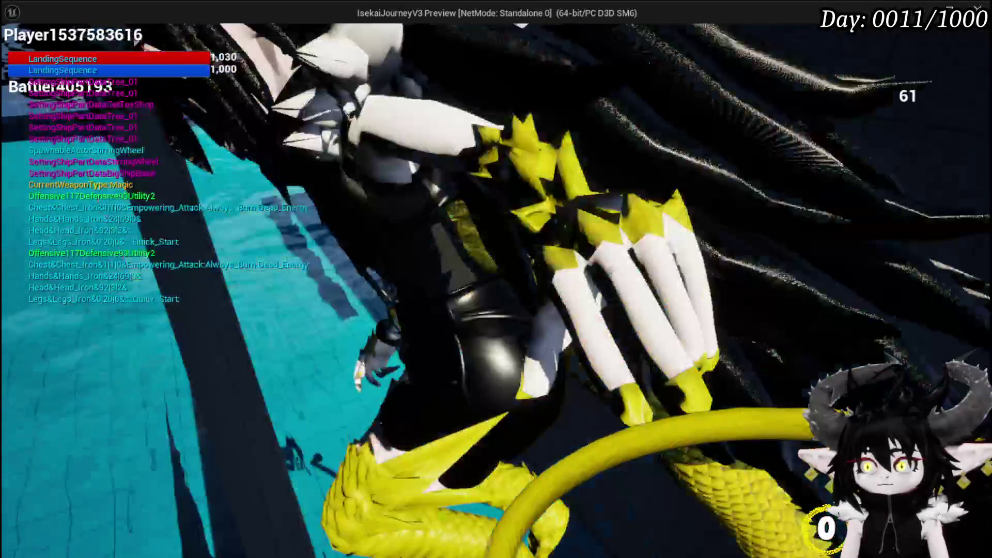
key("w")
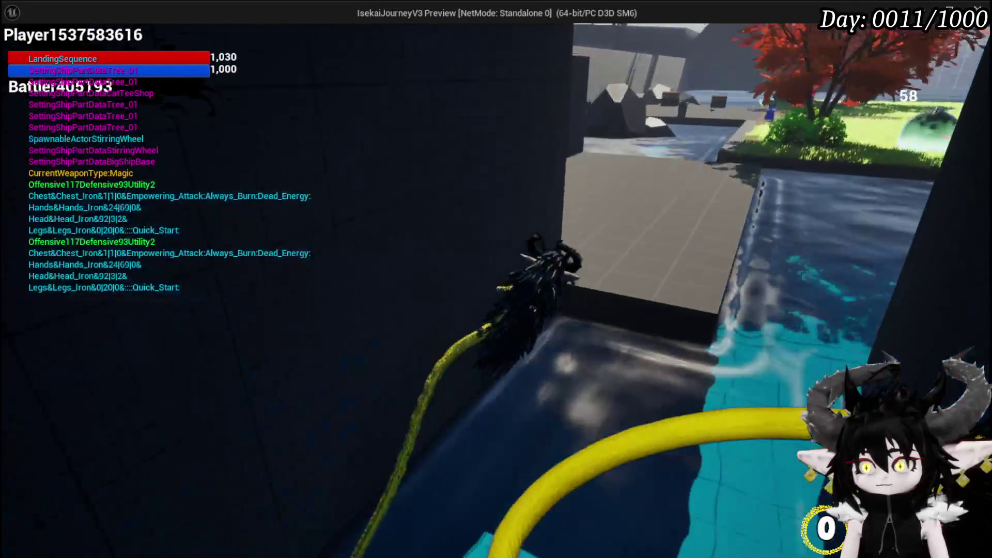
key("w")
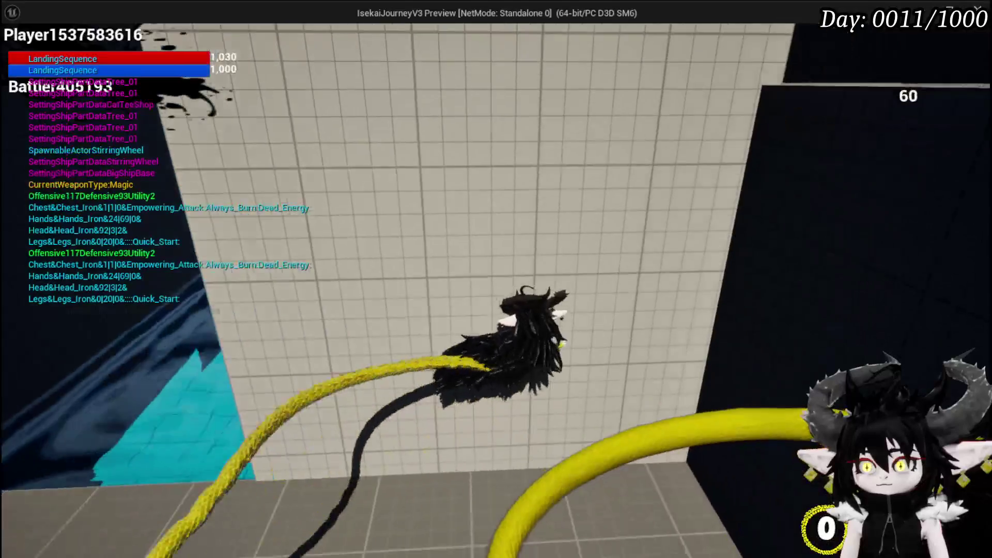
key("w")
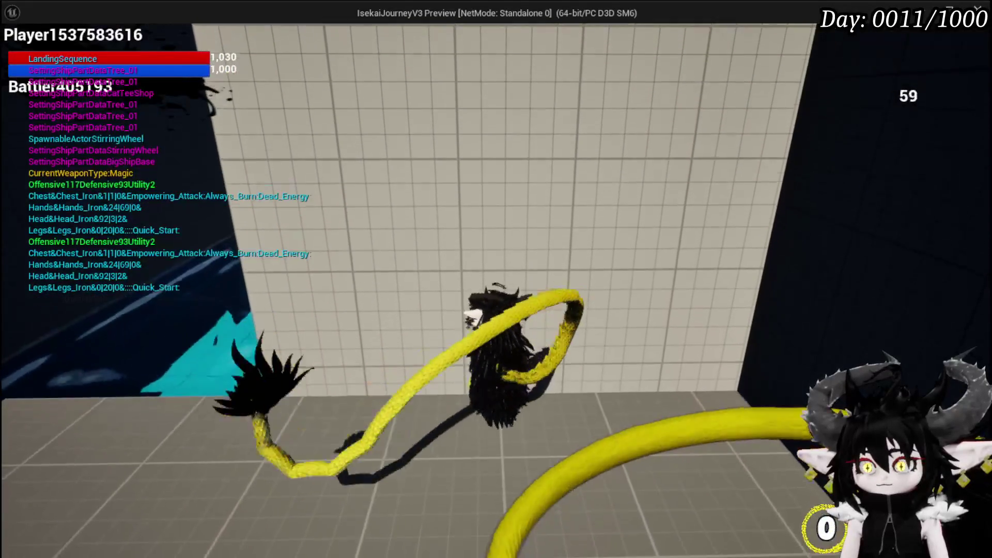
key("space")
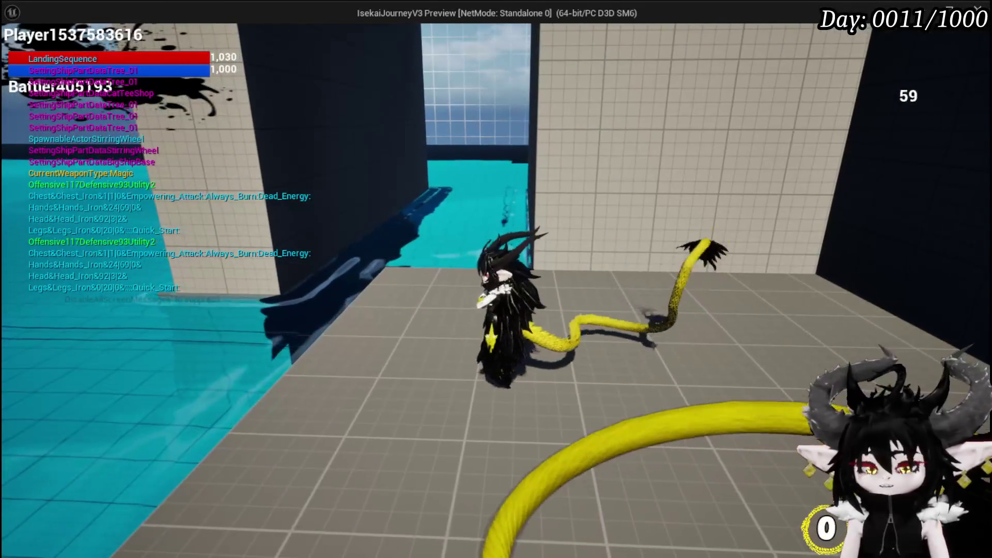
key("Escape")
left_click(28, 47)
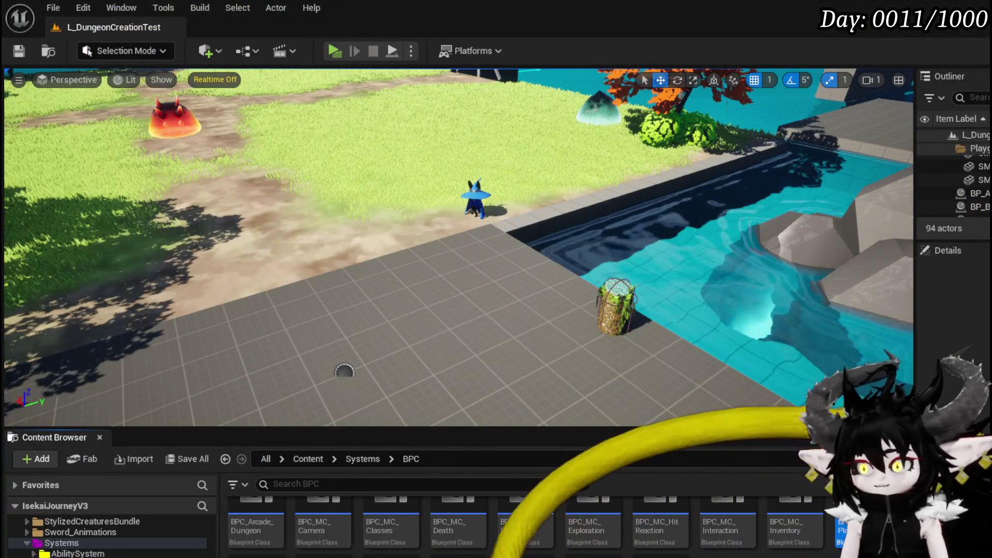
Bring the SET and Set Timer nodes into view, open the WallTrace function graph, and save
scroll(526, 159, "down", 3)
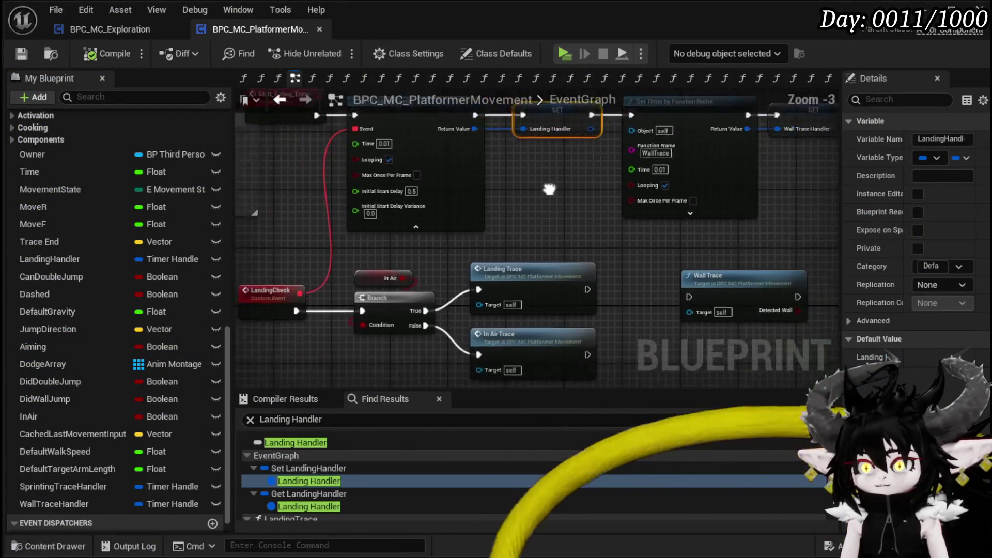
mouse_move(525, 160)
left_mouse_down()
mouse_move(393, 233)
mouse_move(379, 256)
mouse_move(405, 204)
mouse_move(374, 262)
left_mouse_up()
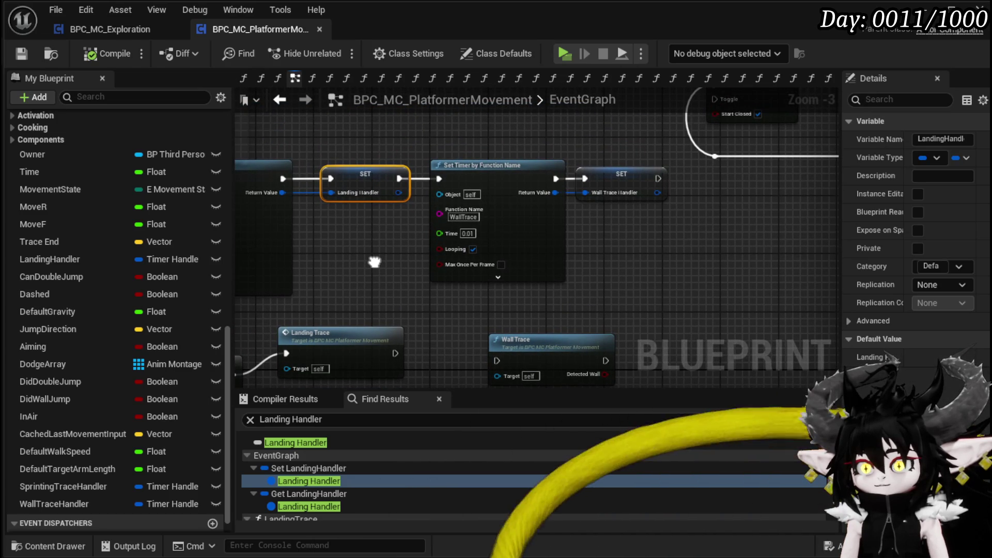
double_click(528, 346)
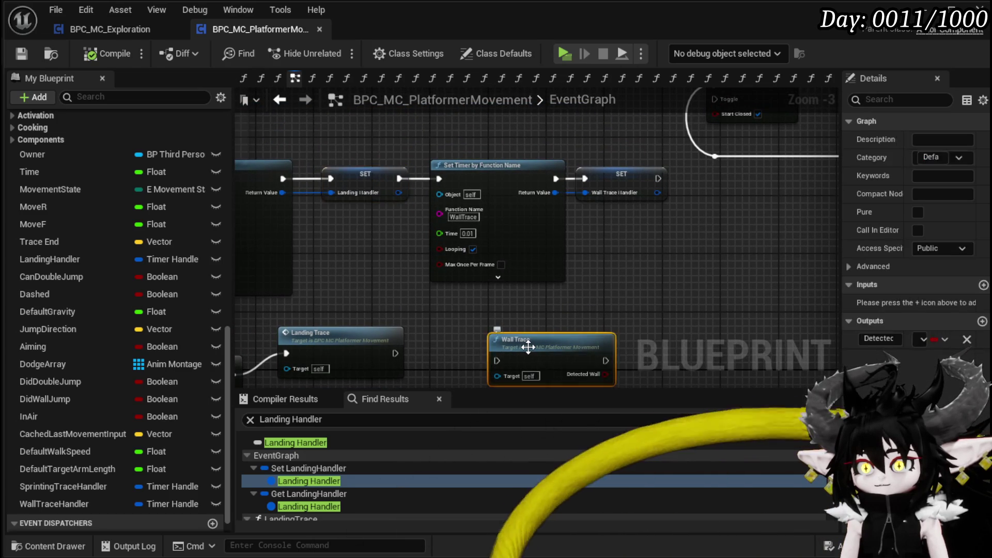
scroll(564, 181, "up", 4)
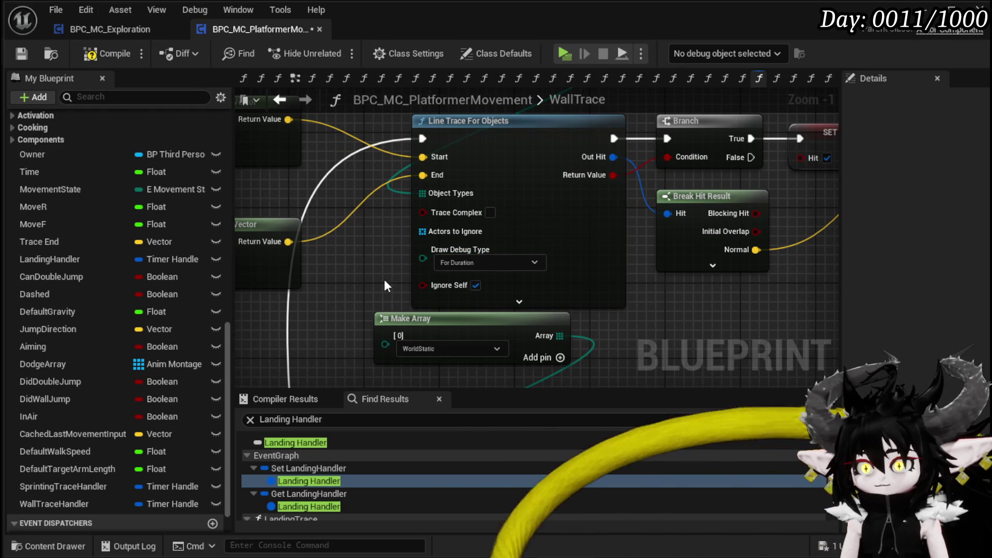
left_click(25, 57)
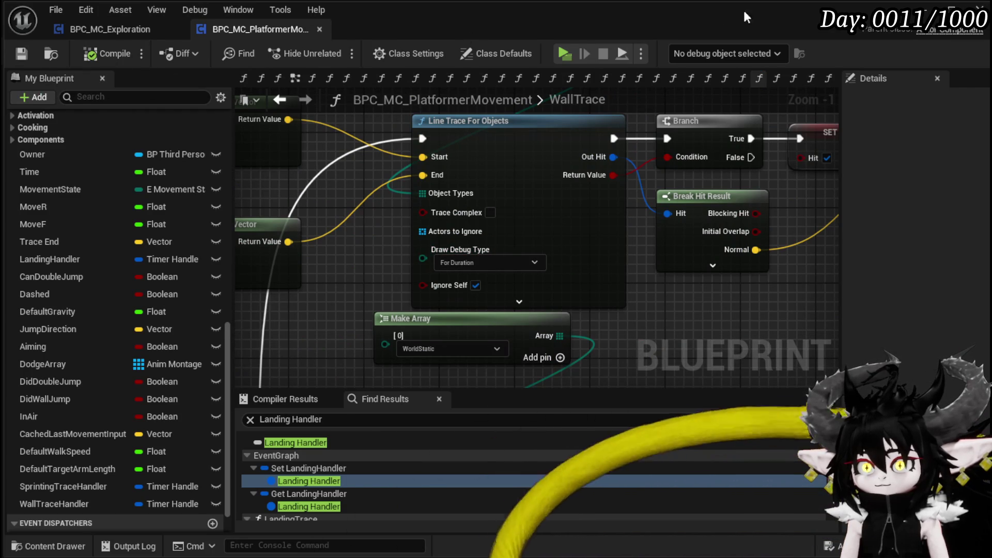
left_click(951, 11)
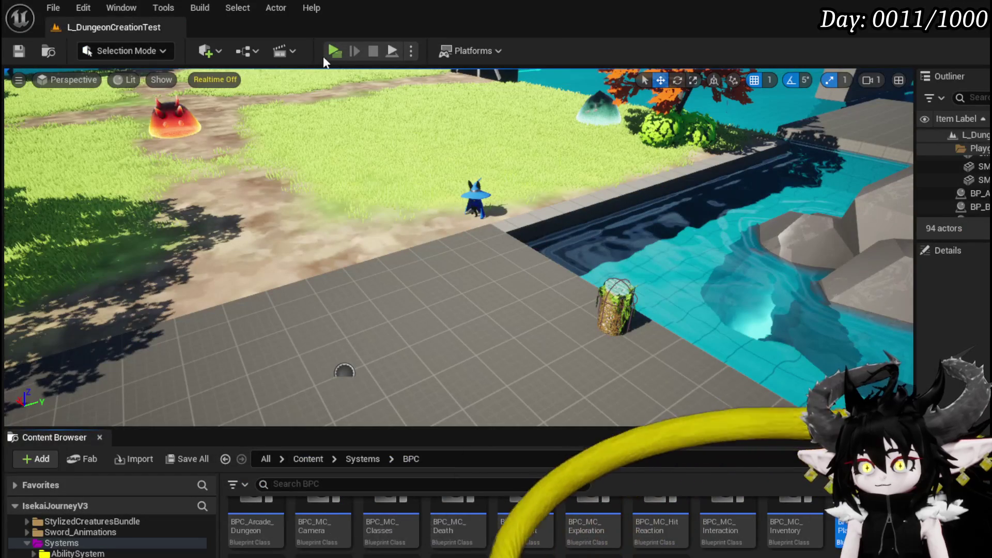
Run a quick play session of the level and stop it
key("alt+p")
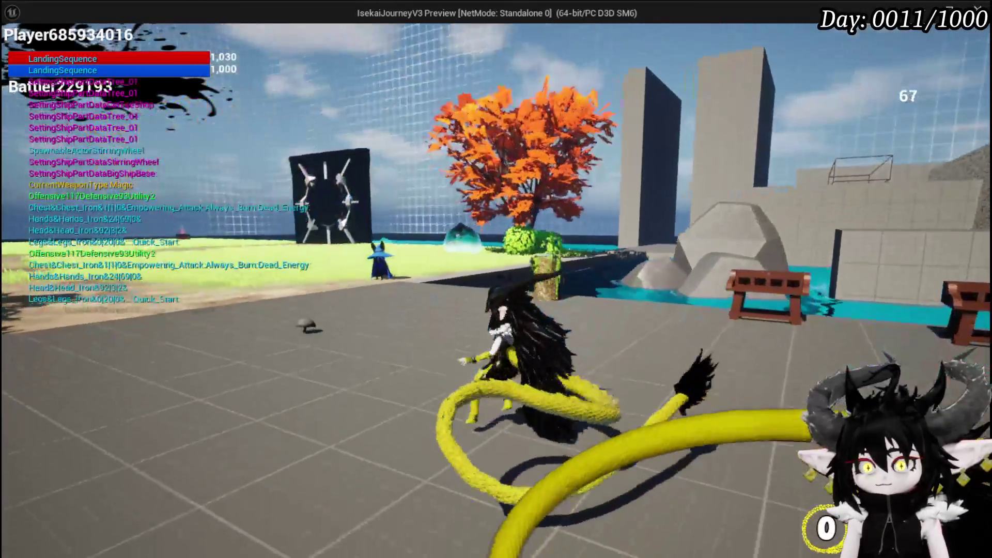
key("Escape")
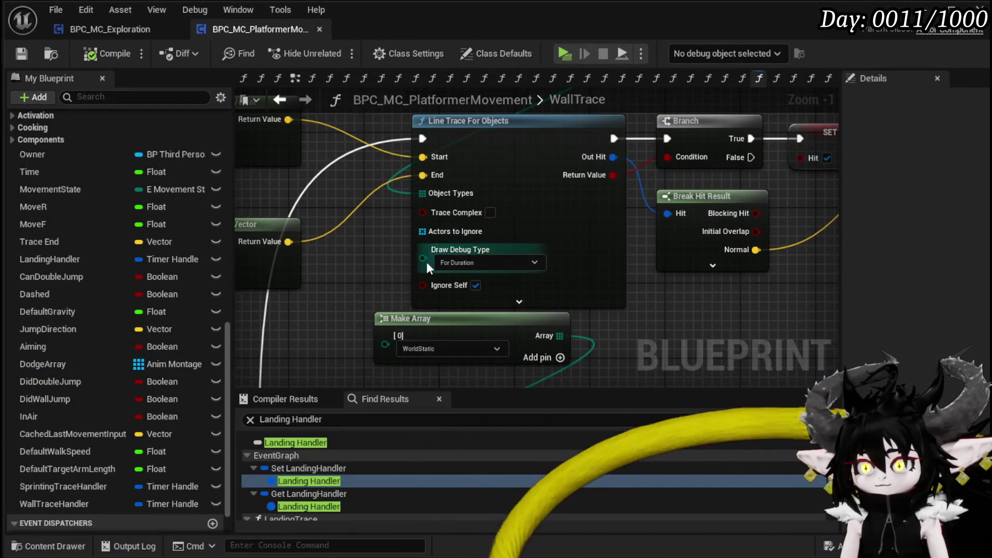
scroll(429, 263, "down", 3)
scroll(498, 172, "up", 2)
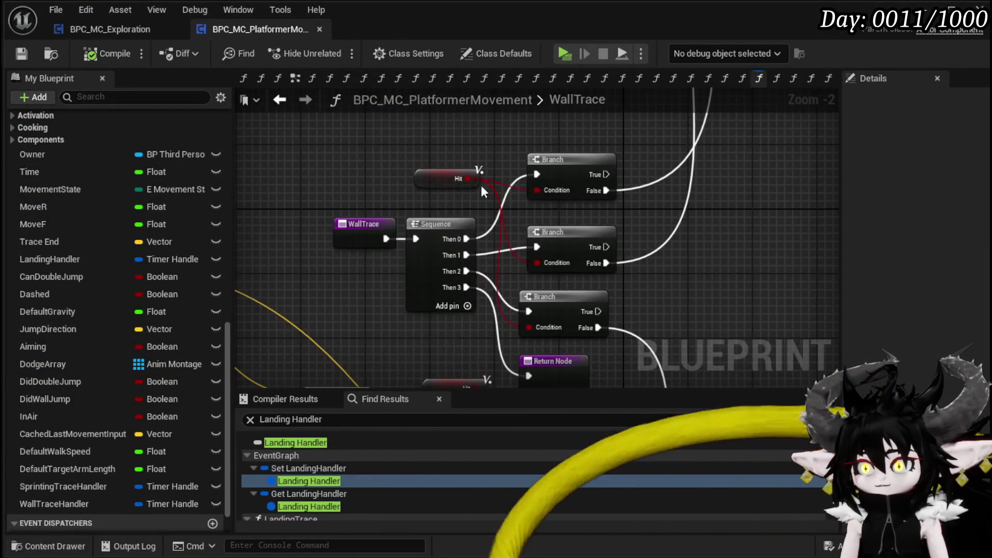
scroll(373, 185, "up", 1)
Insert a Print String 'Hello' node after the WallTrace entry, compile, test in play, and save
mouse_move(479, 222)
left_mouse_down()
mouse_move(271, 225)
mouse_move(388, 231)
left_mouse_up()
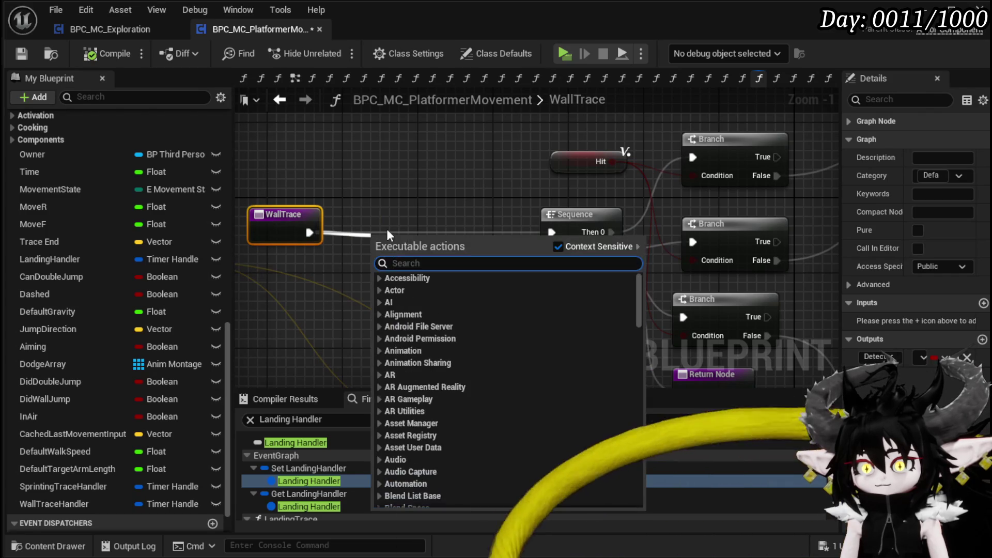
type("print s")
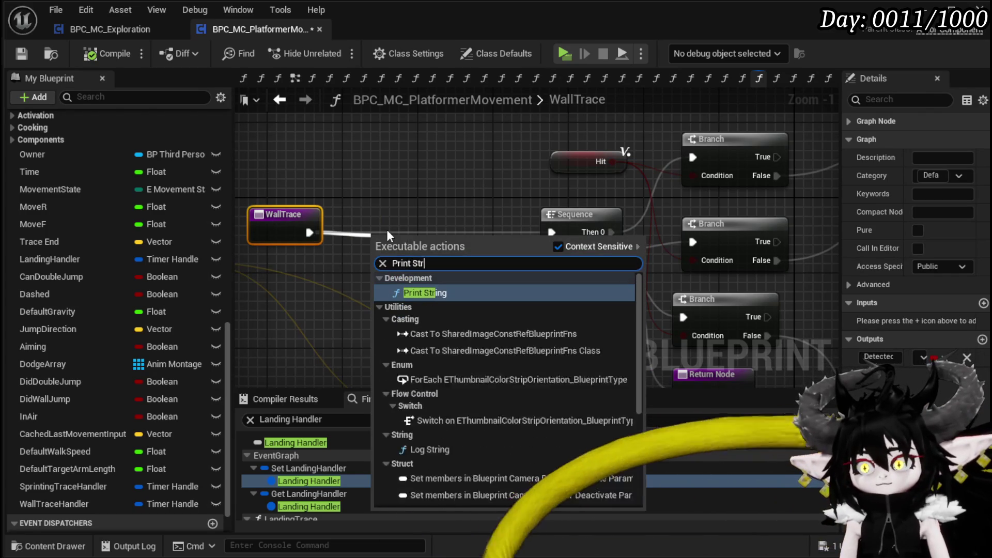
key("Escape")
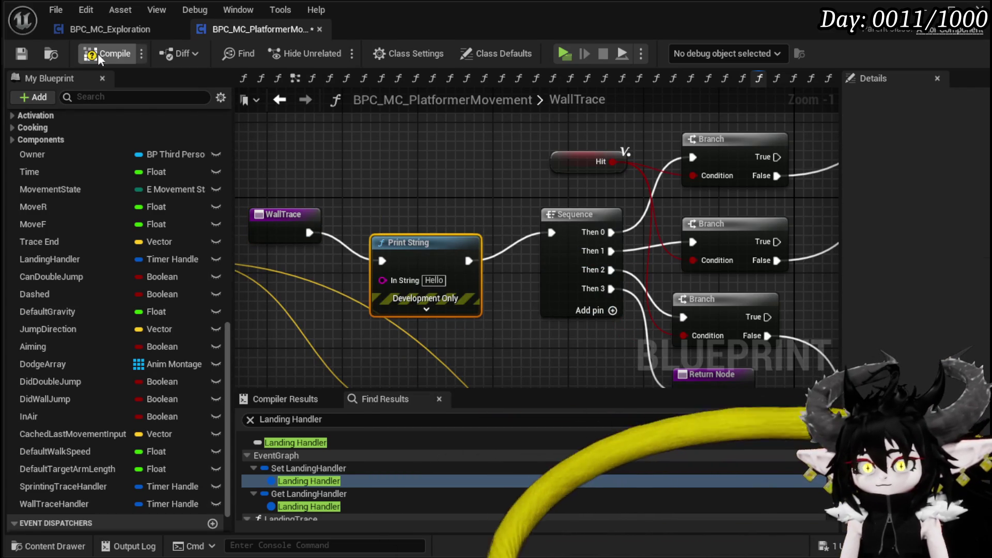
left_click(16, 54)
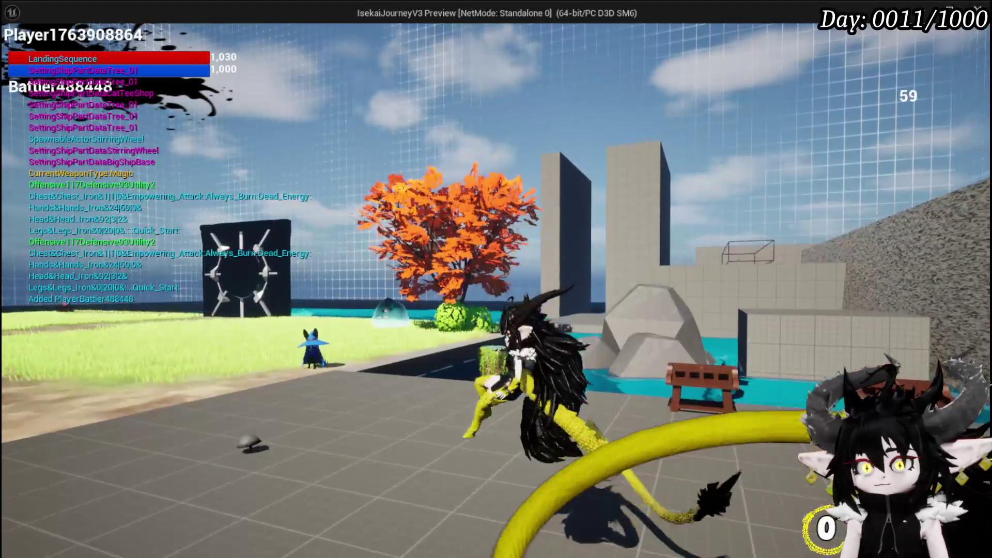
key("Escape")
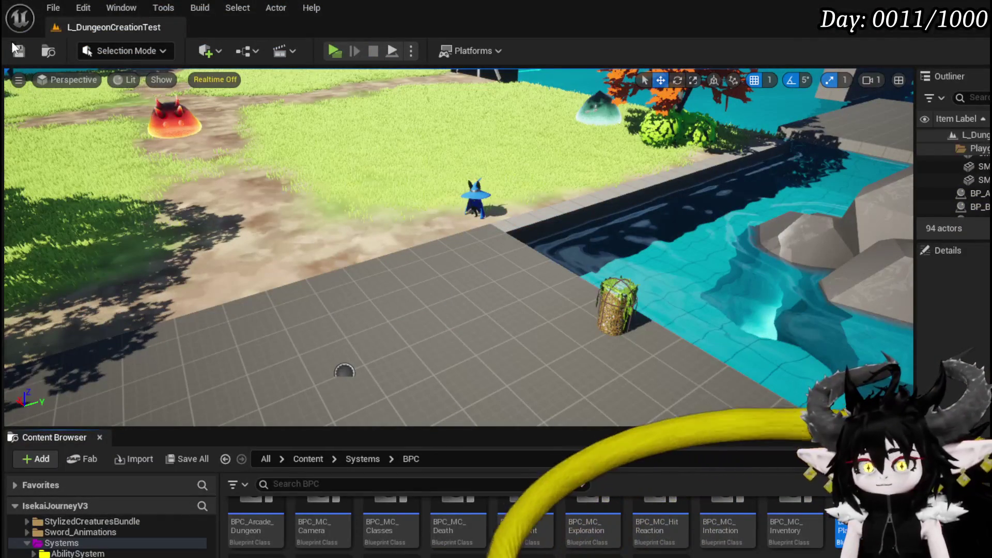
left_click(13, 44)
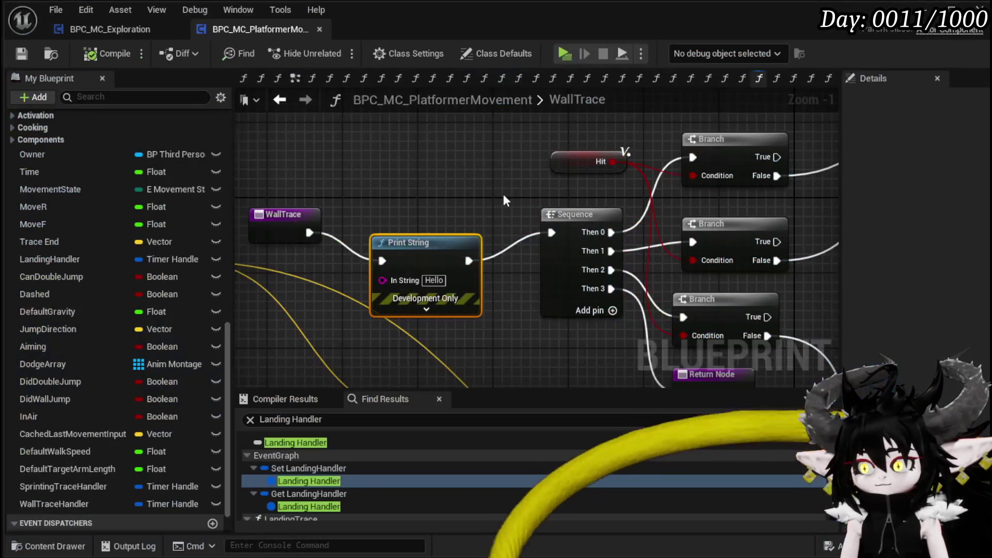
left_click(295, 80)
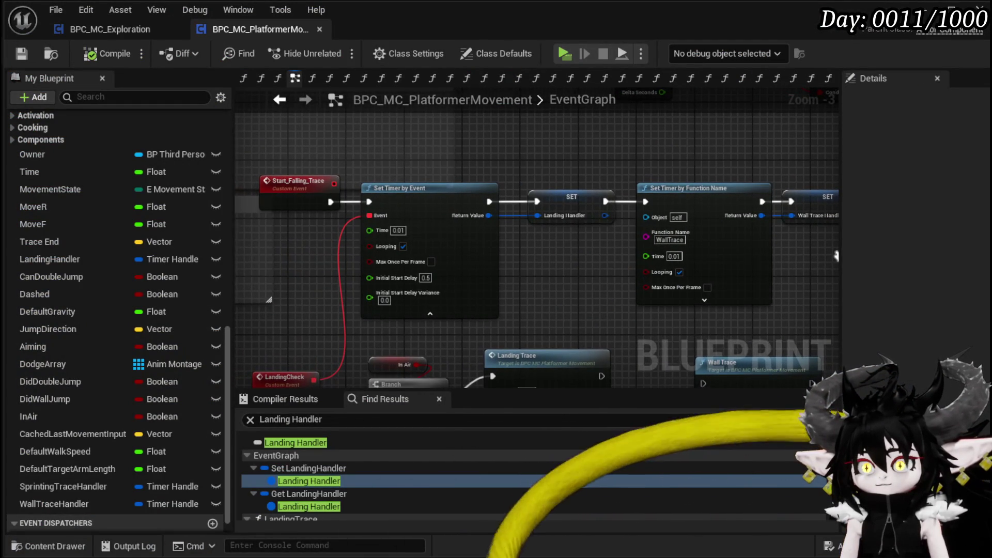
Bring the timer nodes into view and expand the timer node's start delay settings
left_click_drag(837, 257, 712, 238)
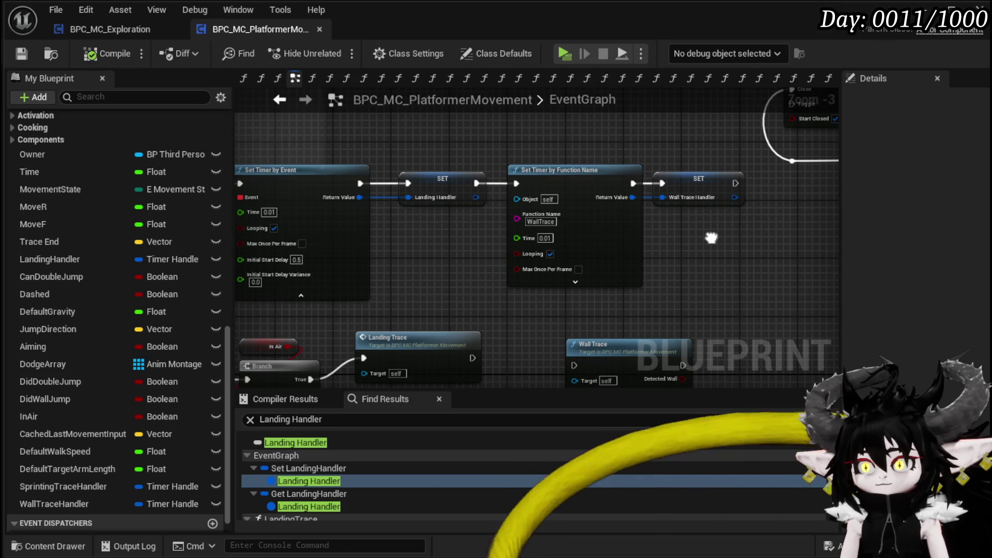
scroll(583, 224, "up", 3)
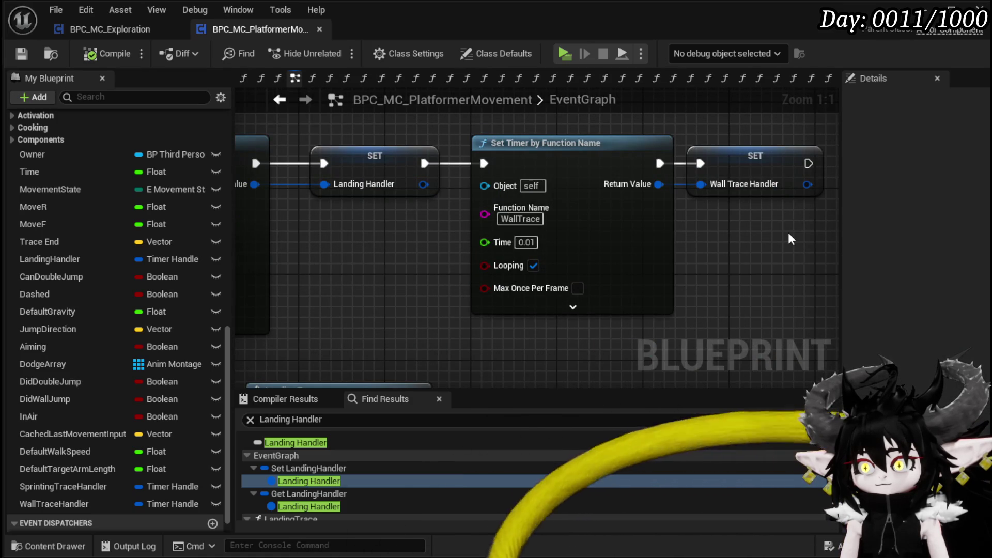
scroll(120, 371, "up", 10)
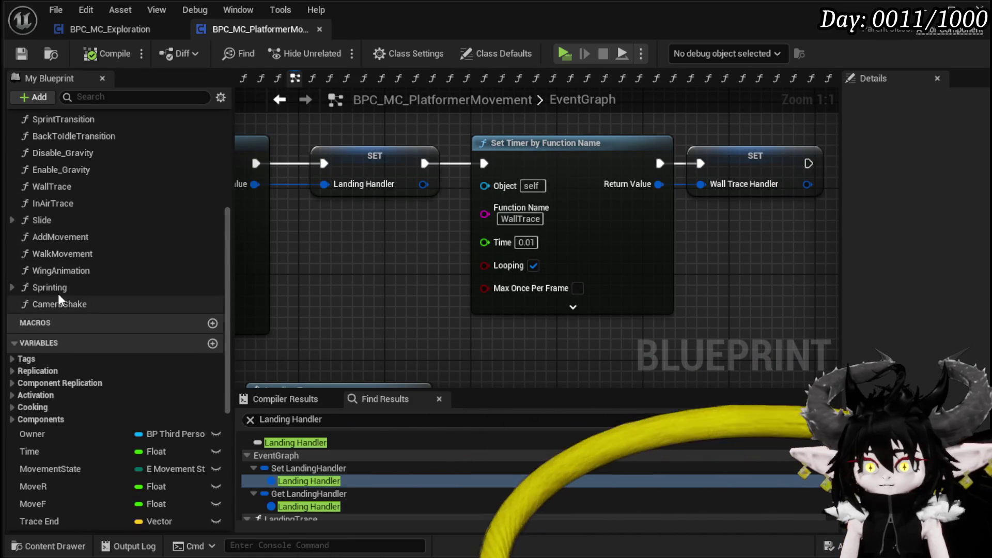
scroll(50, 270, "up", 3)
right_click(47, 274)
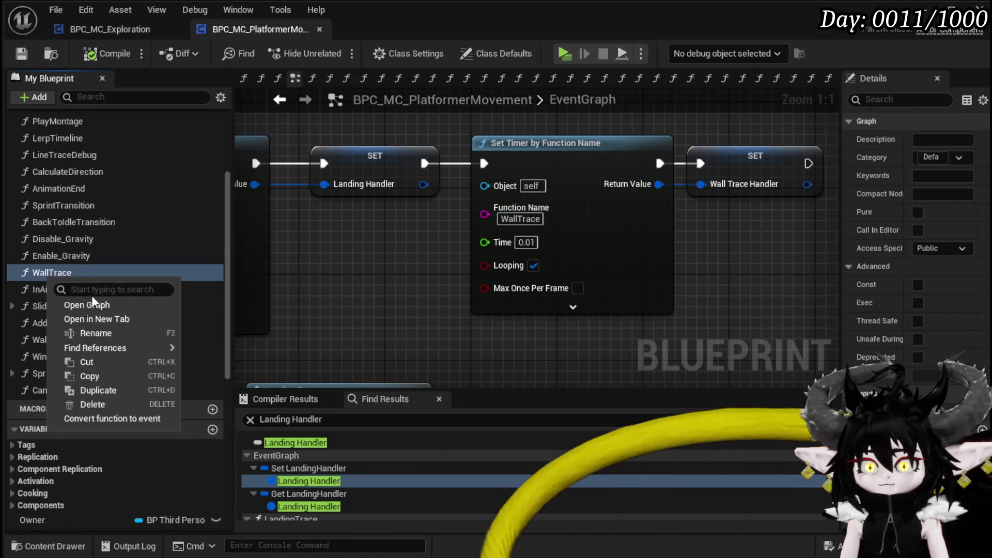
left_click(343, 299)
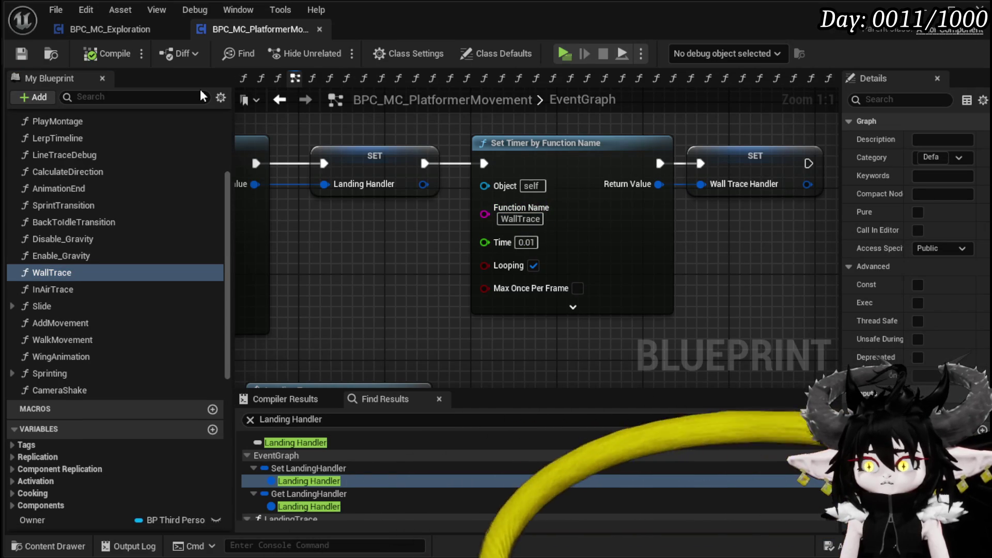
left_click(572, 307)
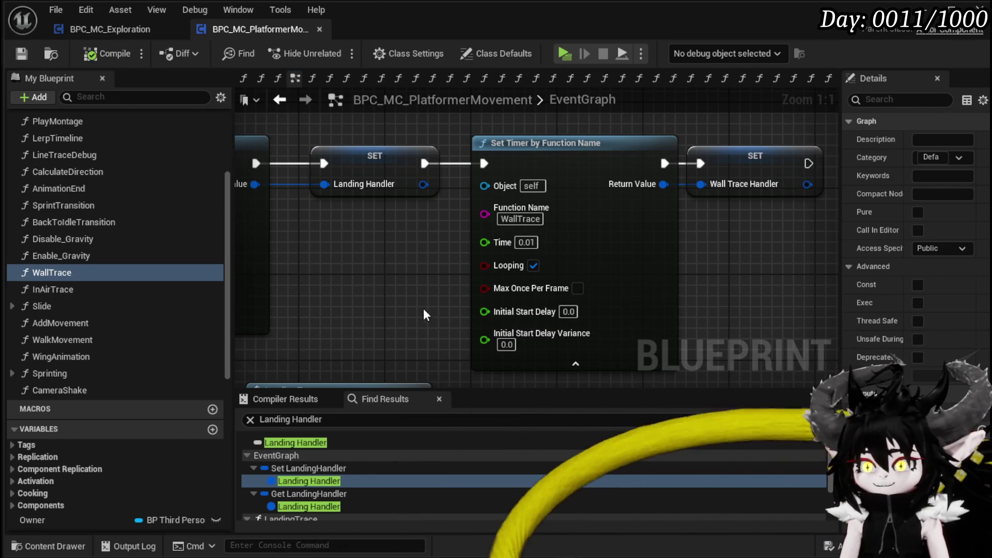
scroll(426, 312, "down", 2)
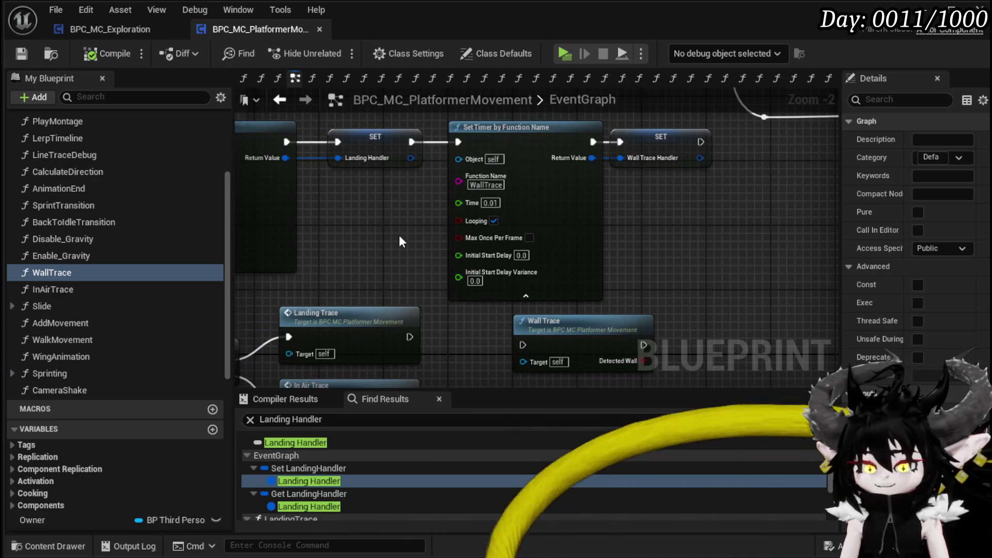
mouse_move(399, 241)
left_mouse_down()
mouse_move(389, 262)
mouse_move(385, 219)
mouse_move(611, 238)
mouse_move(634, 193)
mouse_move(620, 265)
mouse_move(544, 265)
left_mouse_up()
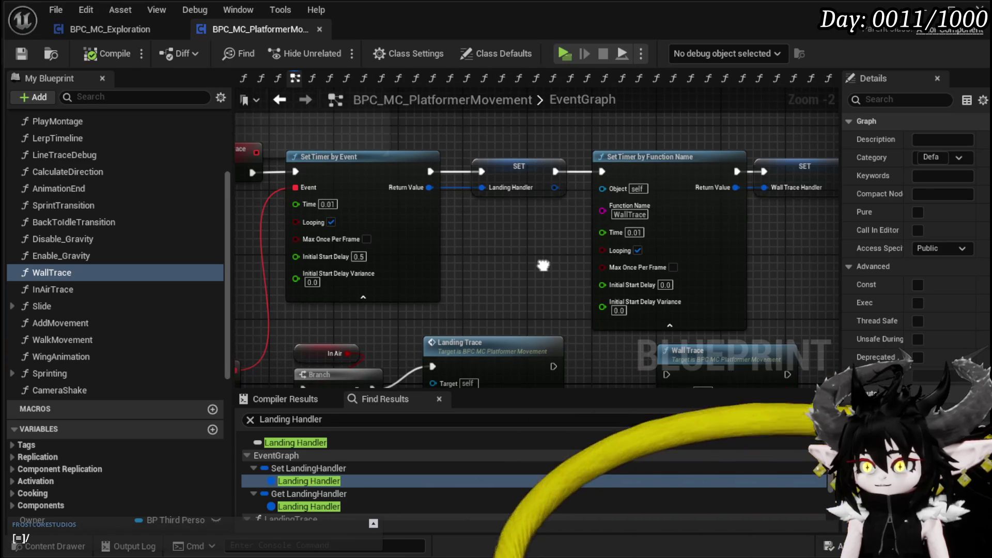
Add a breakpoint to the Set Timer by Function Name node and return to the level editor
right_click(639, 177)
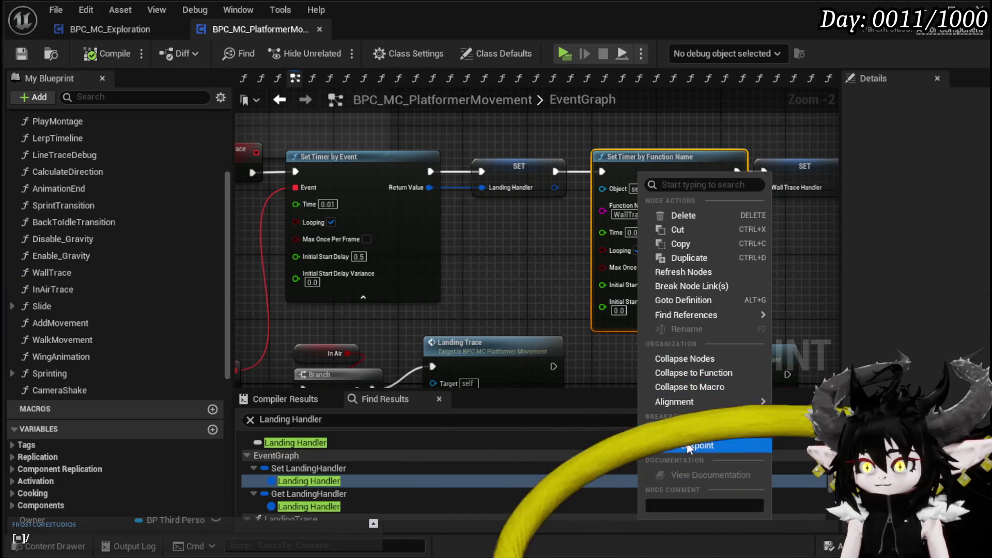
left_click(688, 447)
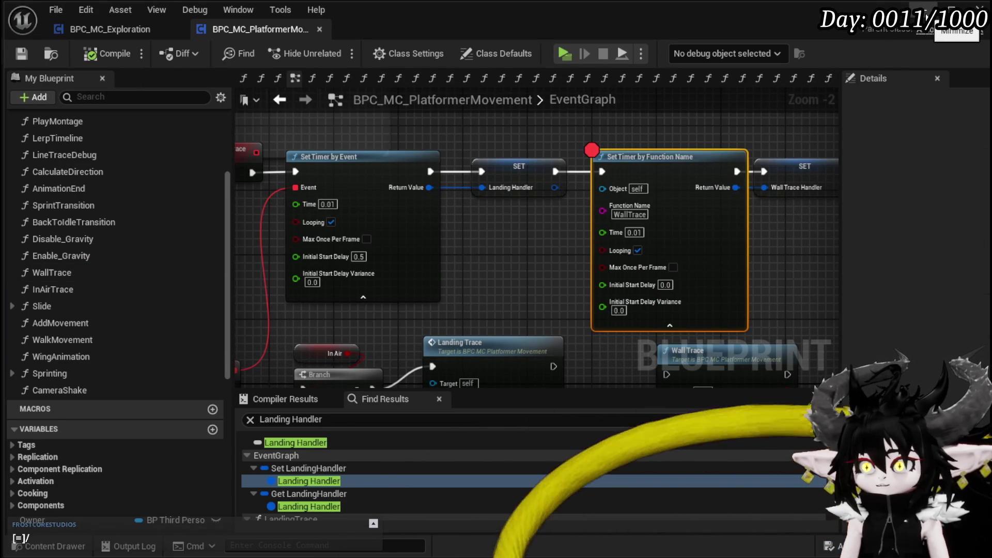
left_click(951, 9)
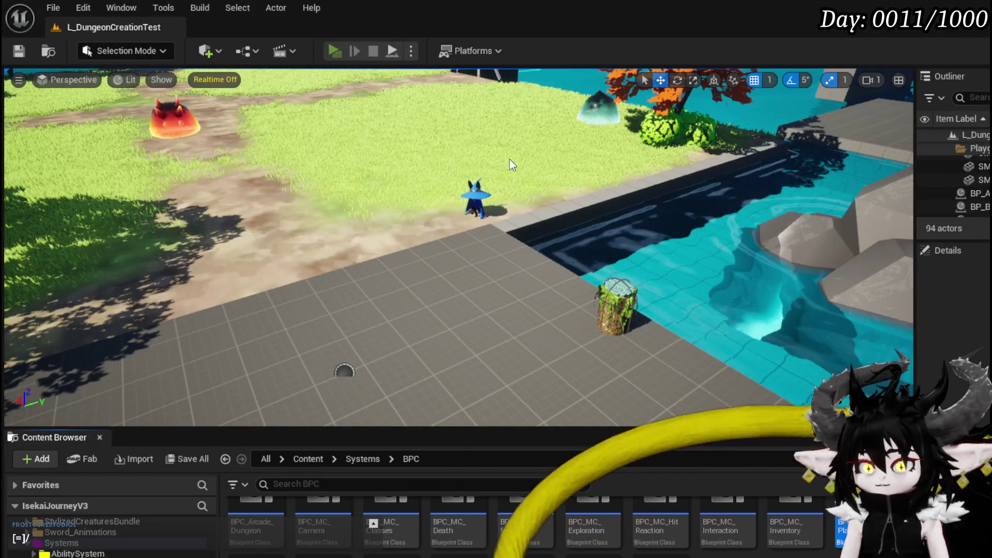
Play until the Set Timer breakpoint halts, disable it, resume and jump, then save the blueprint
key("alt+p")
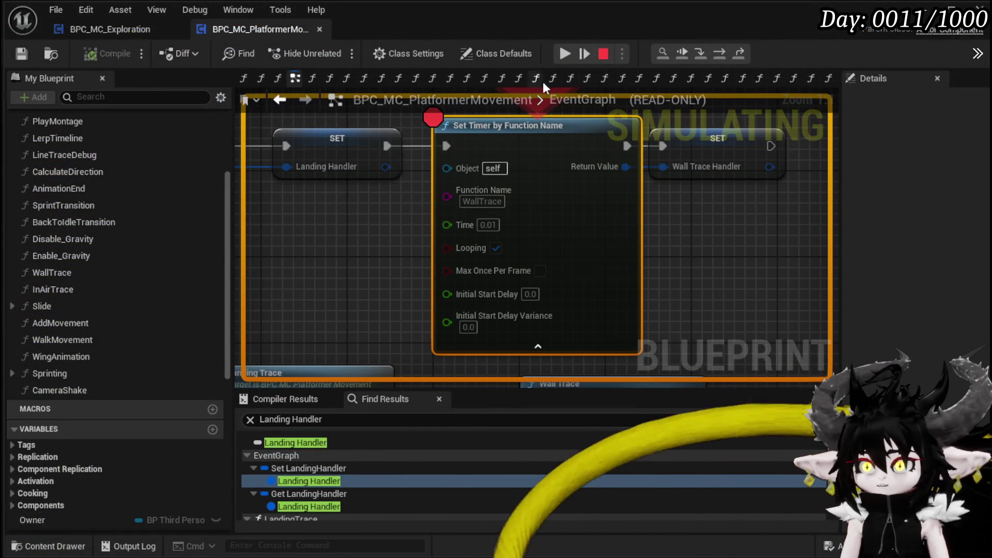
right_click(551, 137)
left_click(602, 255)
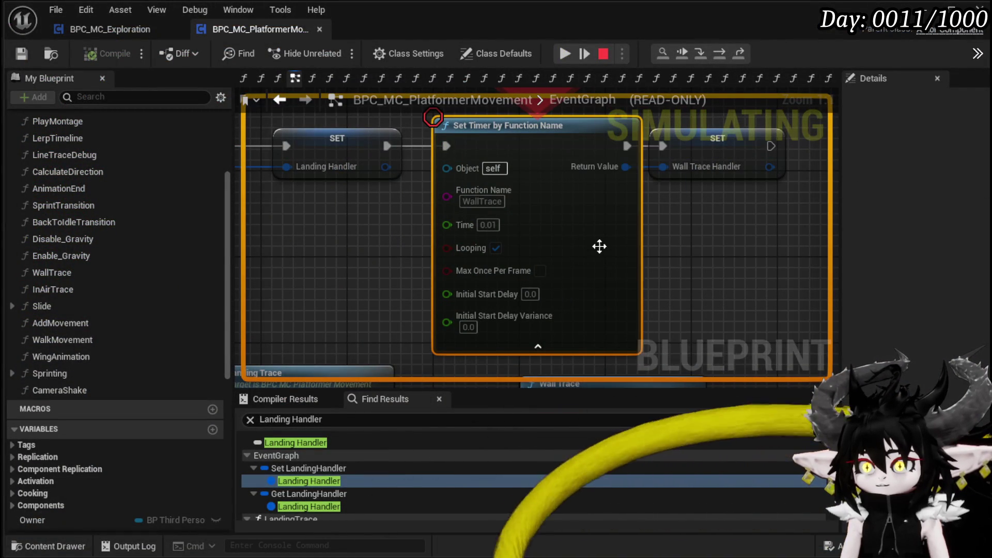
left_click(565, 53)
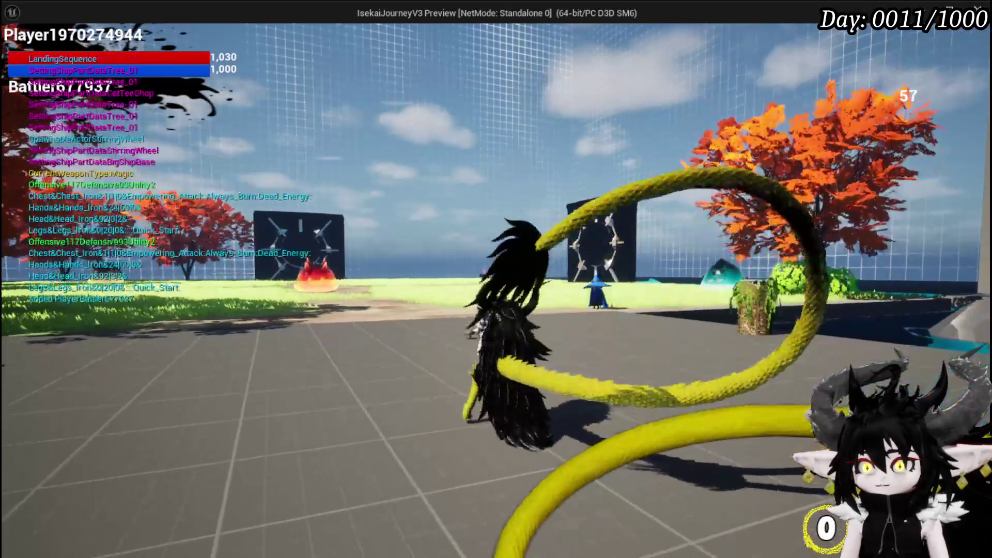
key("space")
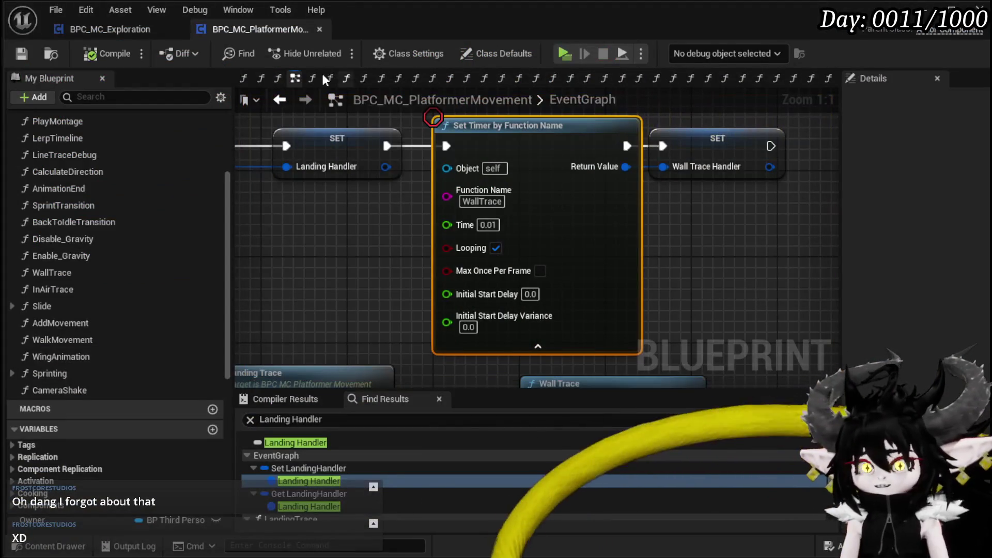
left_click(21, 53)
Move the Landing Trace and In Air Trace nodes down-left to make room
scroll(713, 222, "down", 1)
mouse_move(712, 221)
left_mouse_down()
mouse_move(607, 255)
mouse_move(528, 248)
mouse_move(652, 262)
left_mouse_up()
left_click(684, 199)
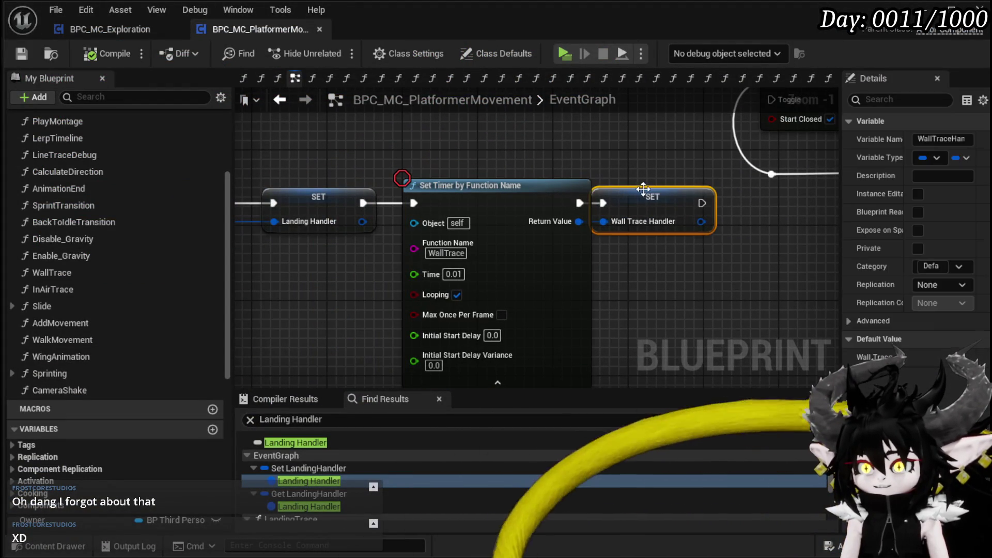
key("F10")
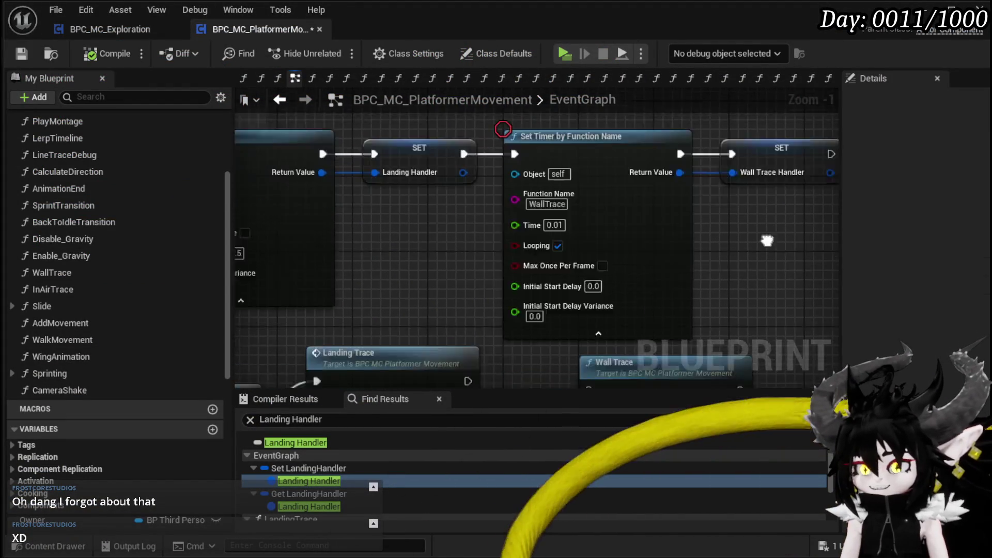
left_click_drag(538, 204, 522, 336)
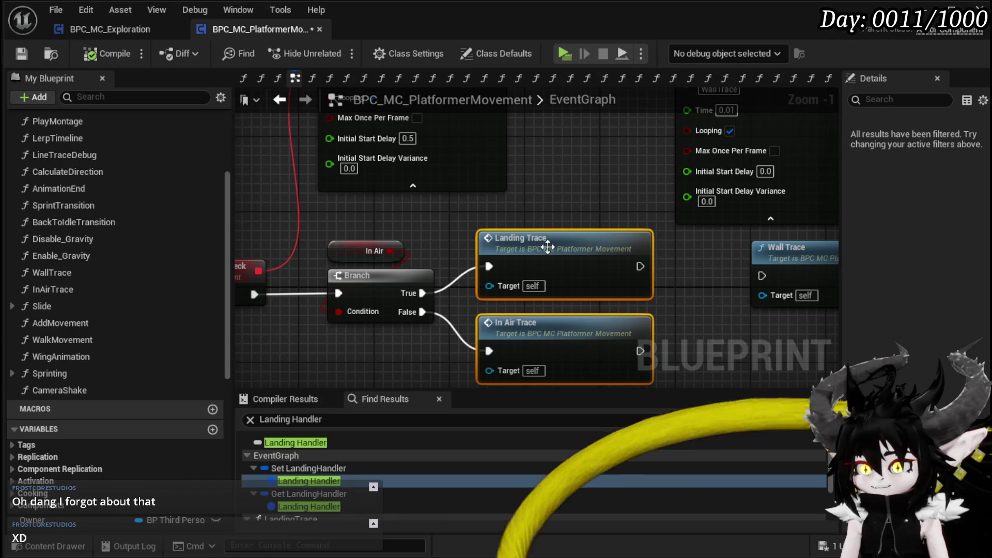
left_click_drag(513, 259, 500, 278)
left_click(563, 219)
mouse_move(563, 218)
left_mouse_down()
mouse_move(739, 341)
mouse_move(311, 267)
left_mouse_up()
Shift the branch and trace nodes left and the function-name timer and its setter right
left_click_drag(397, 342, 594, 224)
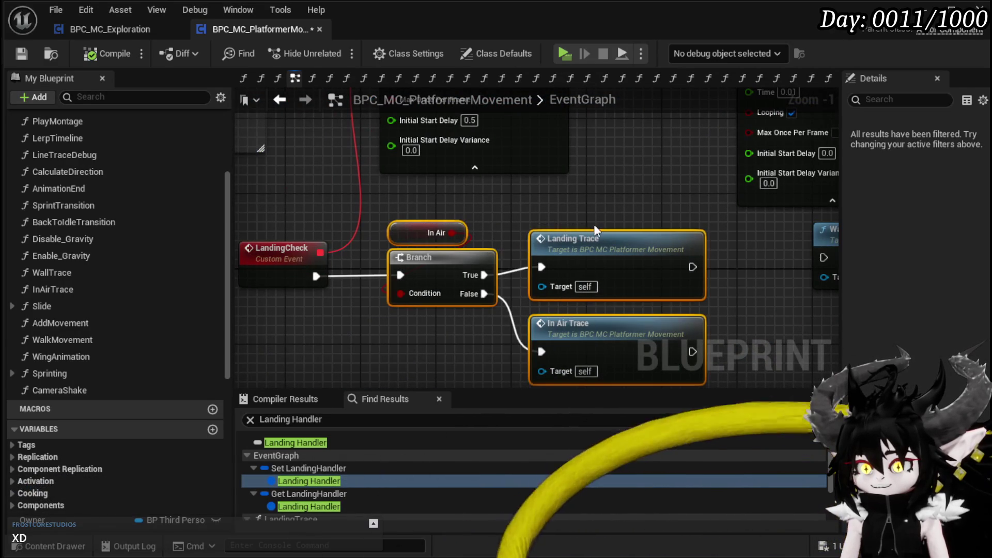
left_click_drag(393, 202, 589, 330)
left_click_drag(613, 248, 582, 256)
left_click(624, 217)
scroll(624, 212, "down", 2)
left_click_drag(624, 212, 384, 263)
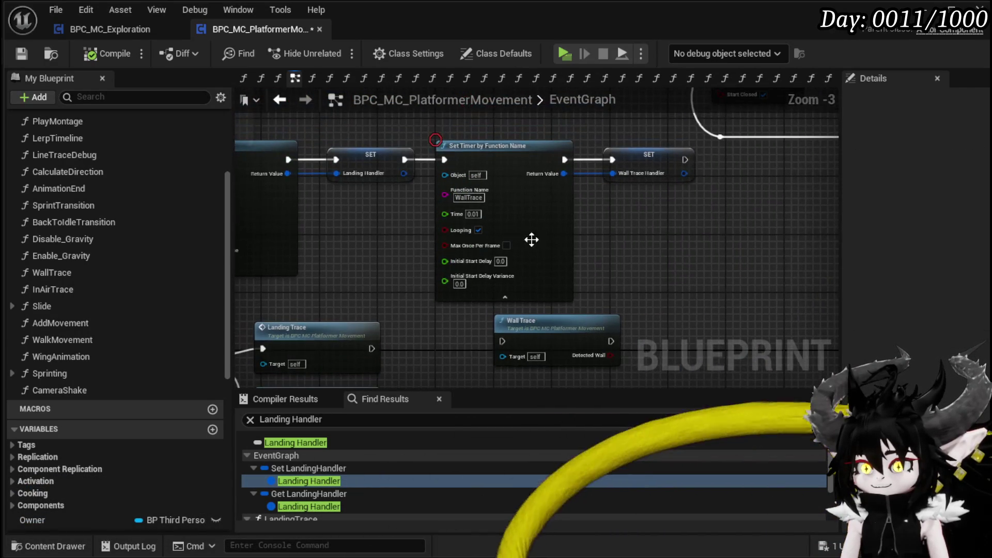
left_click_drag(522, 127, 642, 162)
left_click_drag(541, 158, 610, 157)
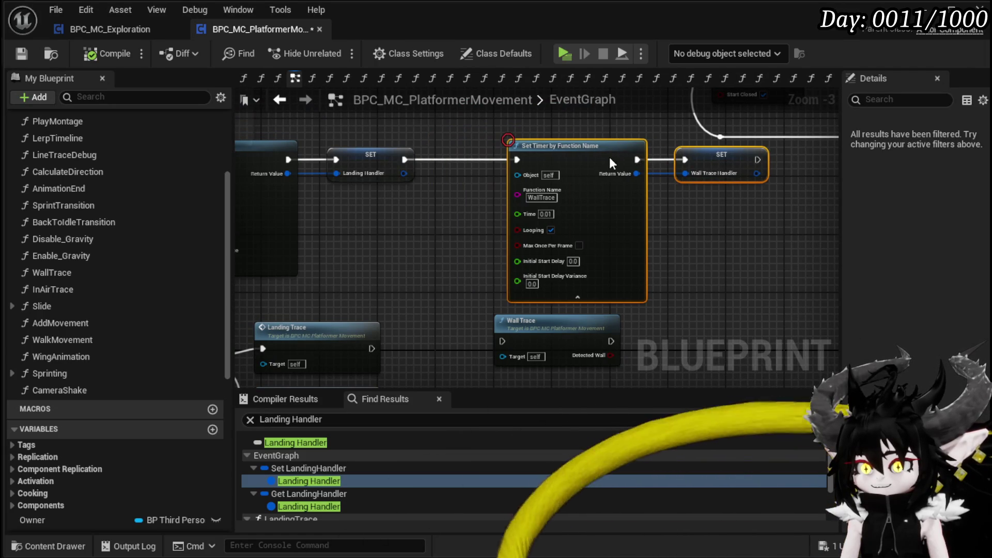
left_click(469, 307)
mouse_move(469, 307)
left_mouse_down()
mouse_move(443, 261)
mouse_move(434, 266)
left_mouse_up()
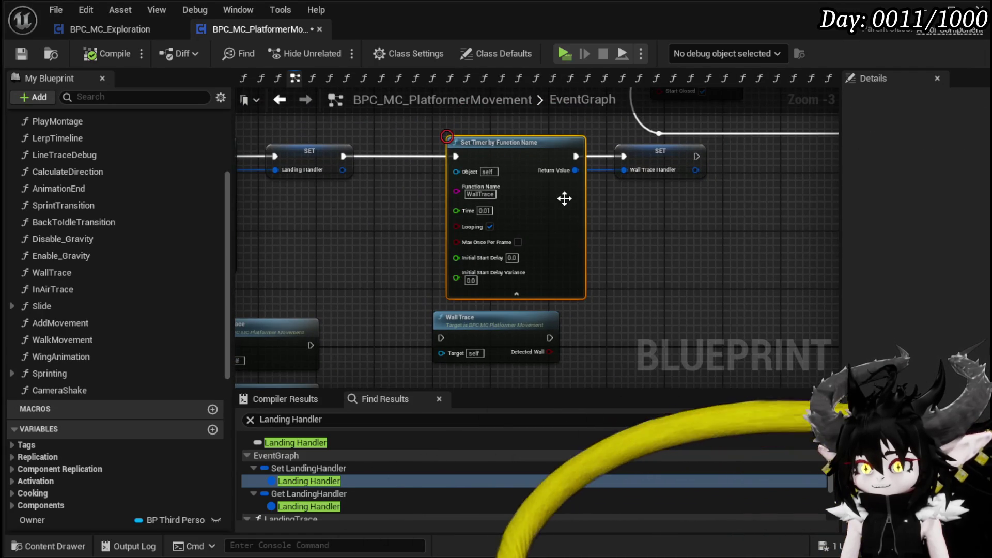
Replace Set Timer by Function Name with a pasted Set Timer by Event wired to the Wall Trace Handler setter
left_click(563, 200)
key("Delete")
mouse_move(490, 217)
left_mouse_down()
mouse_move(721, 235)
mouse_move(578, 238)
left_mouse_up()
left_click_drag(306, 277, 497, 279)
key("ctrl+v")
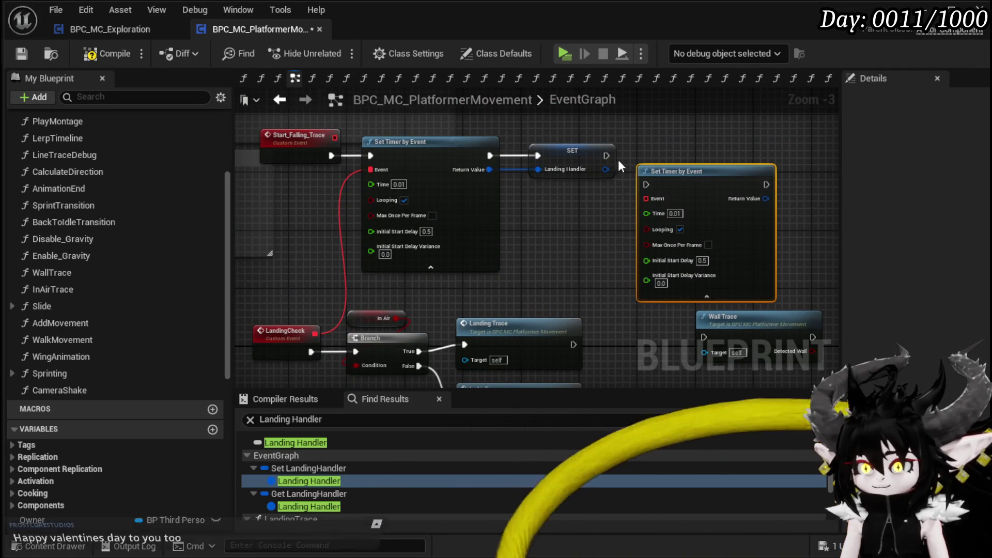
mouse_move(679, 177)
left_mouse_down()
mouse_move(721, 148)
mouse_move(590, 200)
mouse_move(641, 205)
left_mouse_up()
mouse_move(588, 181)
left_mouse_down()
mouse_move(678, 183)
mouse_move(670, 181)
left_mouse_up()
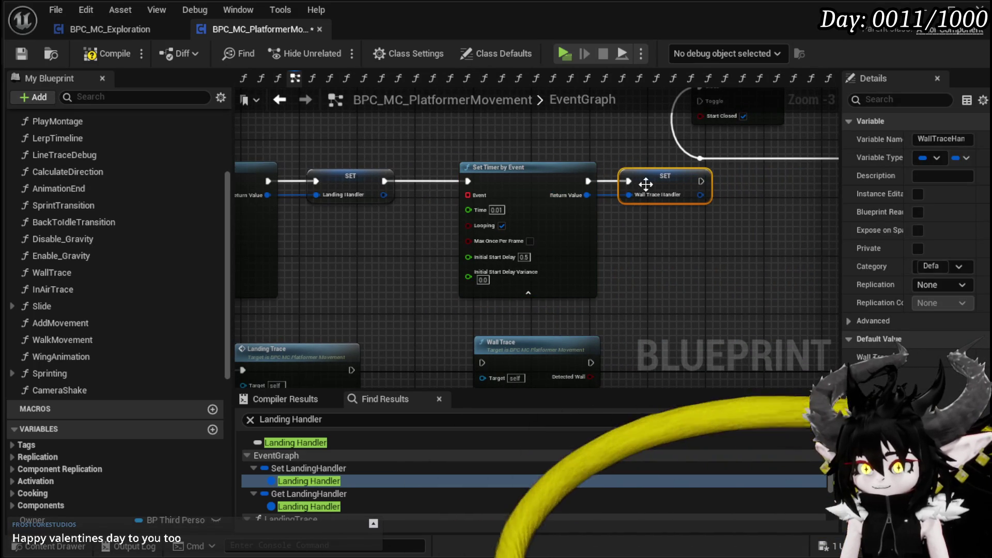
left_click(524, 257)
Set start delay to 0 and bind a new WallTraceTick custom event that calls Wall Trace
type("0")
key("Return")
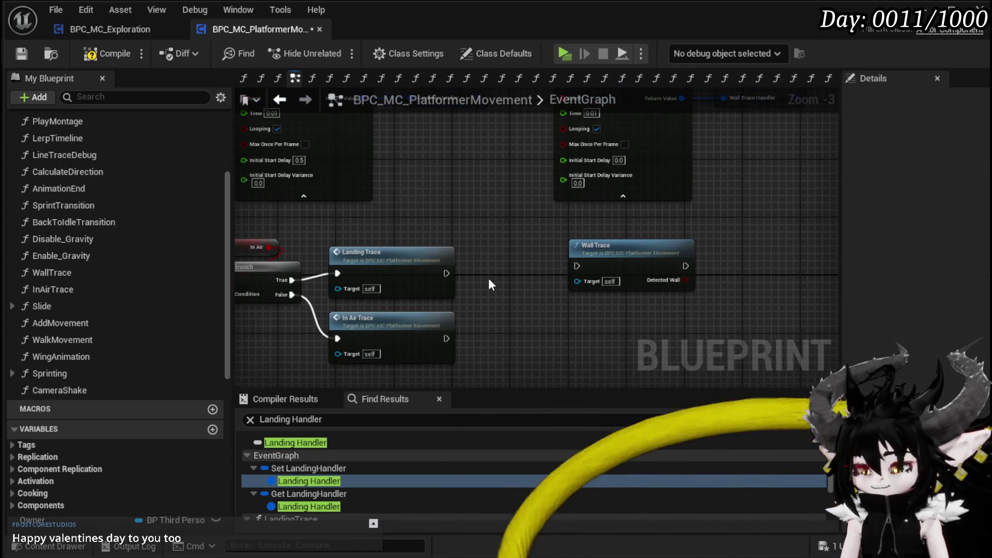
right_click(495, 294)
type("custom")
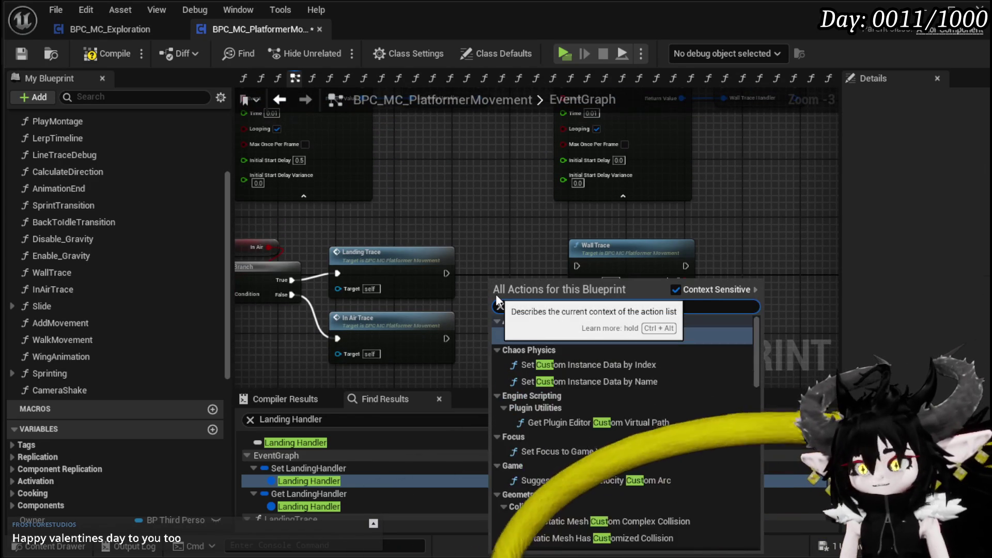
type(" event")
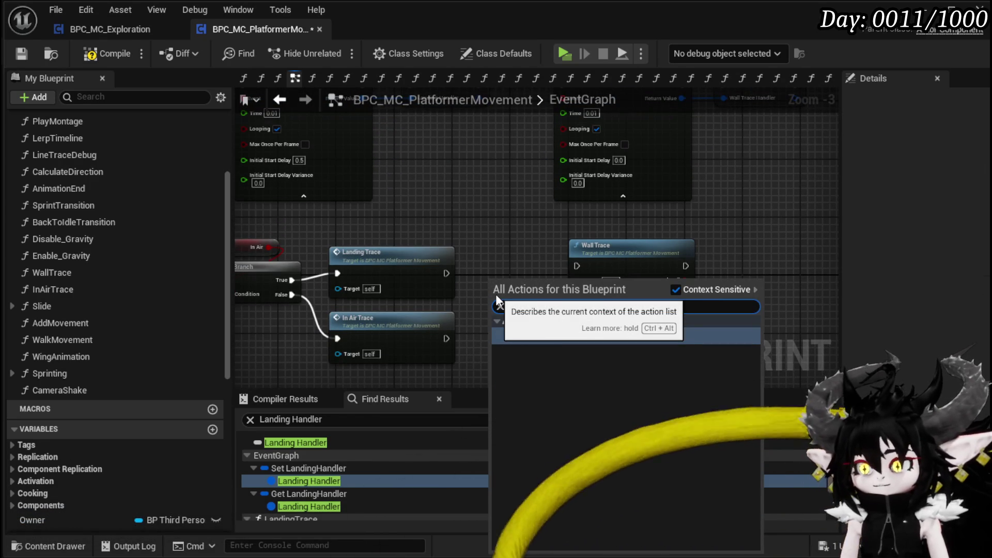
key("Escape")
type("WallTrace")
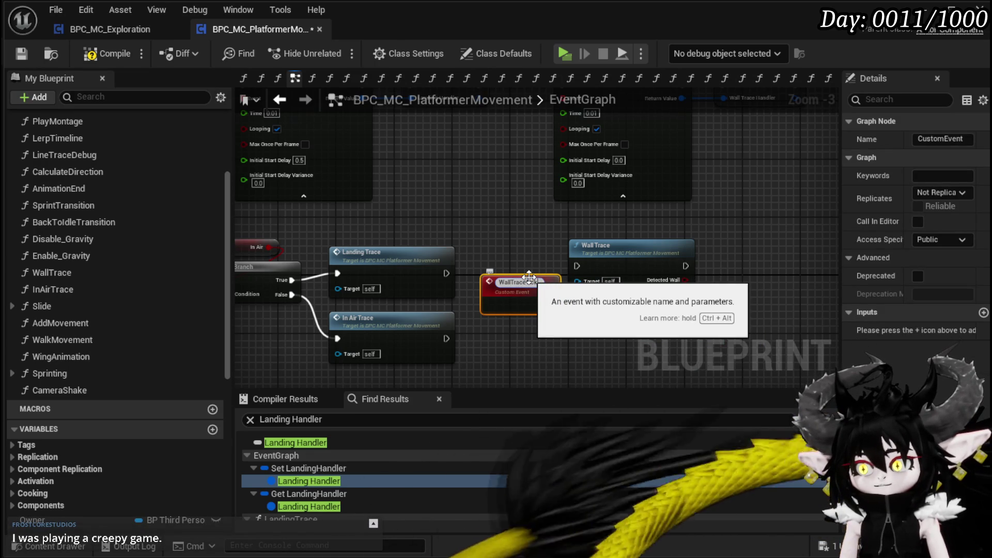
key("Return")
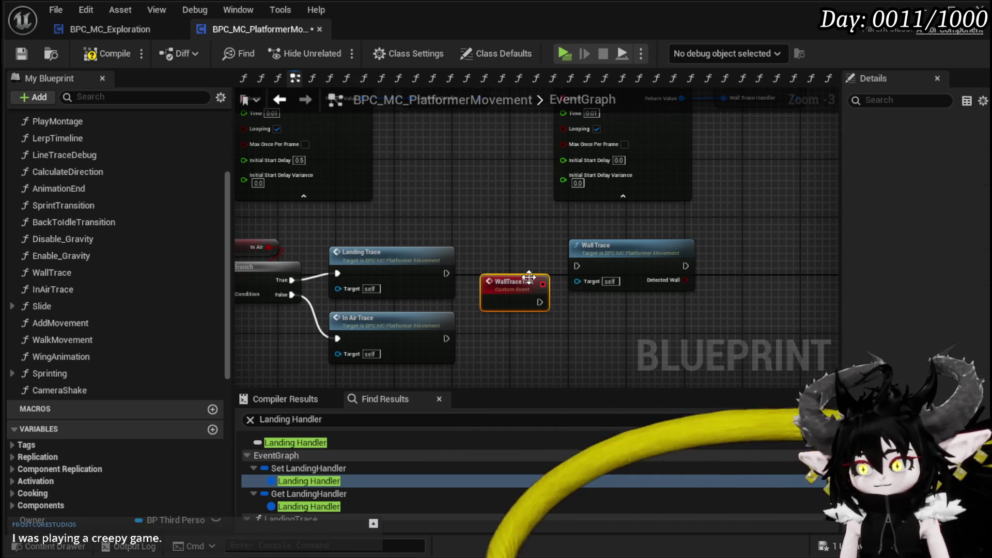
mouse_move(553, 133)
left_mouse_down()
mouse_move(518, 313)
mouse_move(531, 333)
left_mouse_up()
left_click_drag(585, 302, 577, 338)
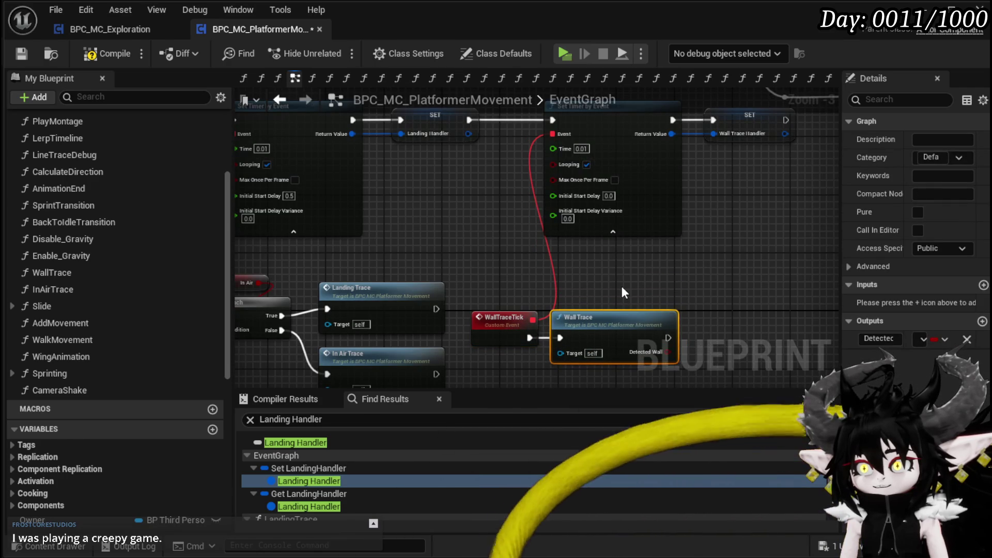
Compile and save the blueprint, then minimize its editor
left_click(94, 54)
left_click(21, 54)
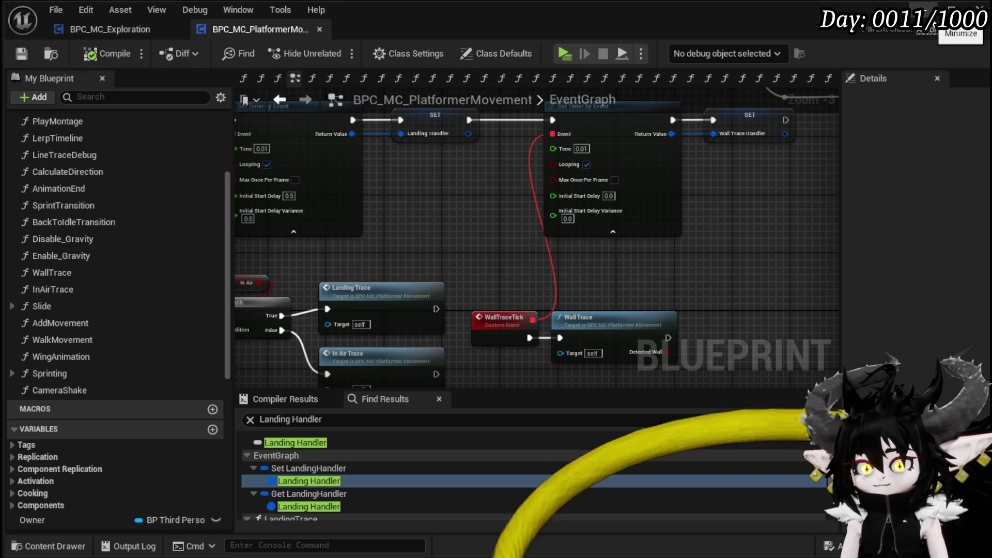
left_click(919, 23)
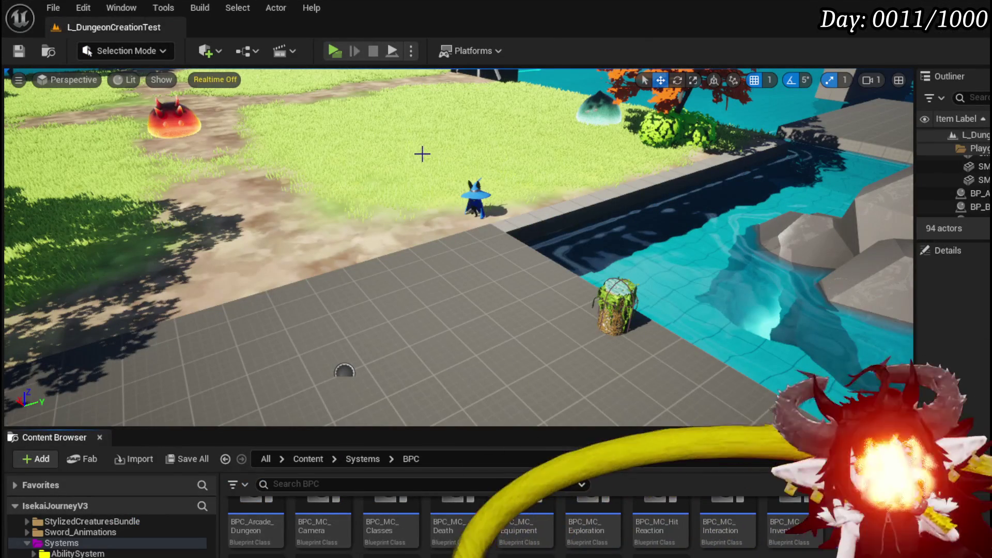
left_click(326, 46)
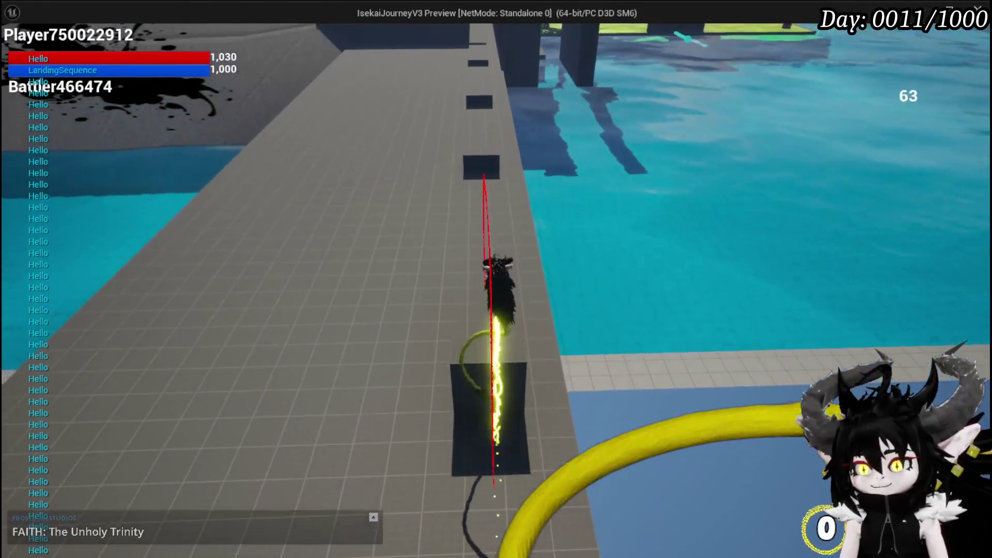
key("w")
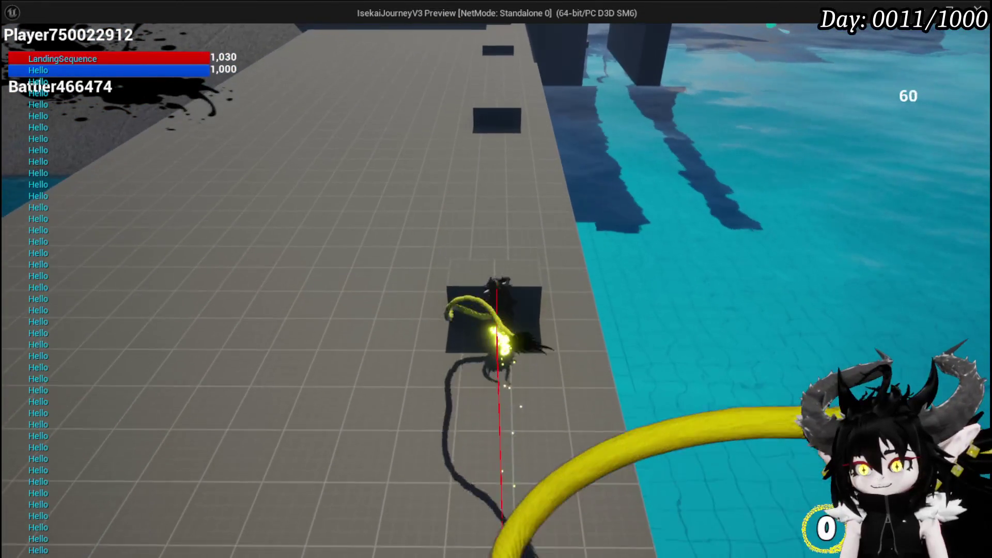
key("w")
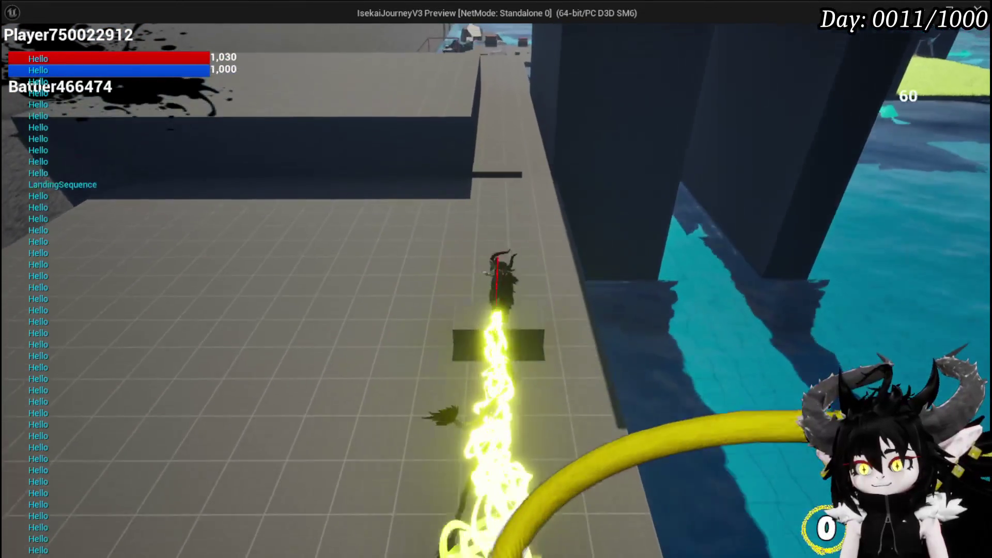
key("w")
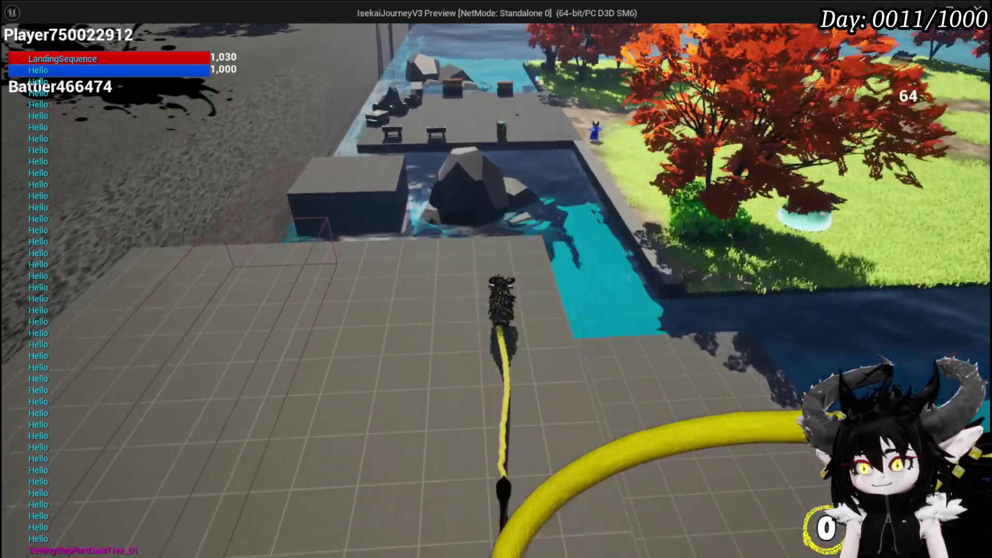
key("w")
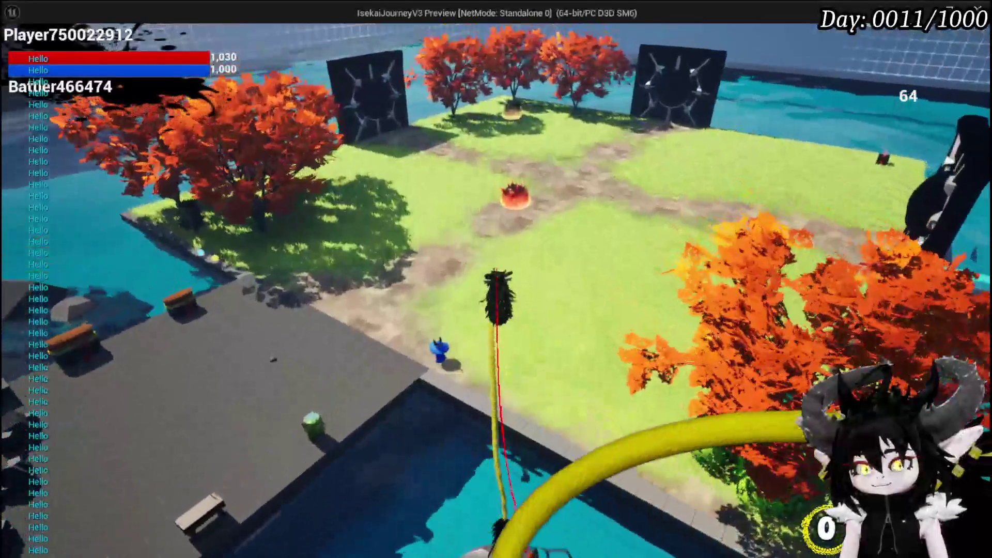
key("w")
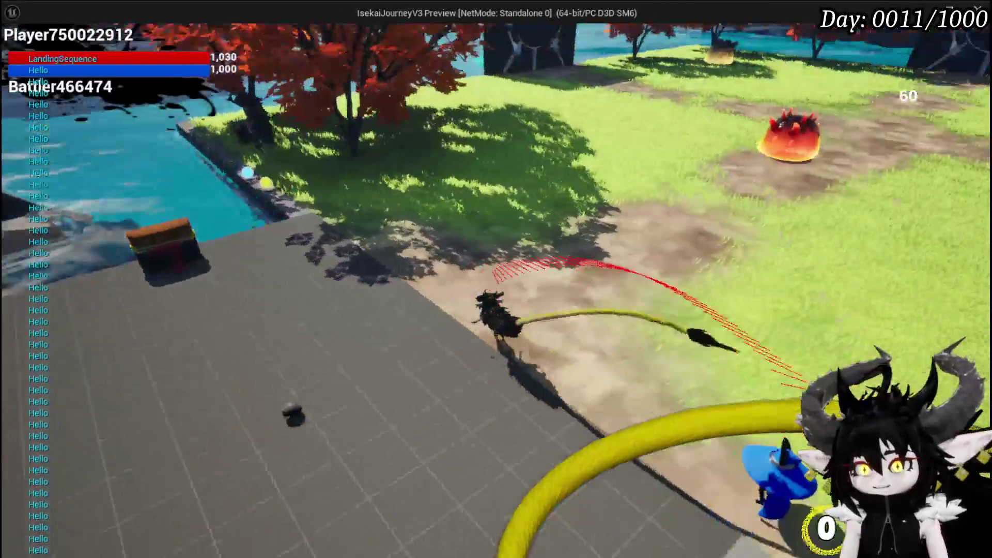
key("Escape")
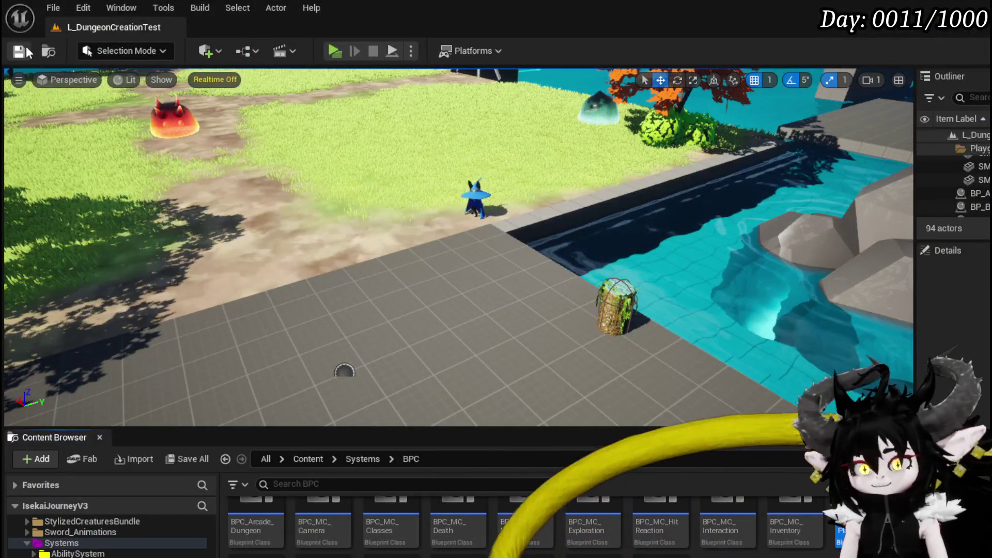
Save the level and open the WallTrace function graph at its Line Trace For Objects node
left_click(26, 48)
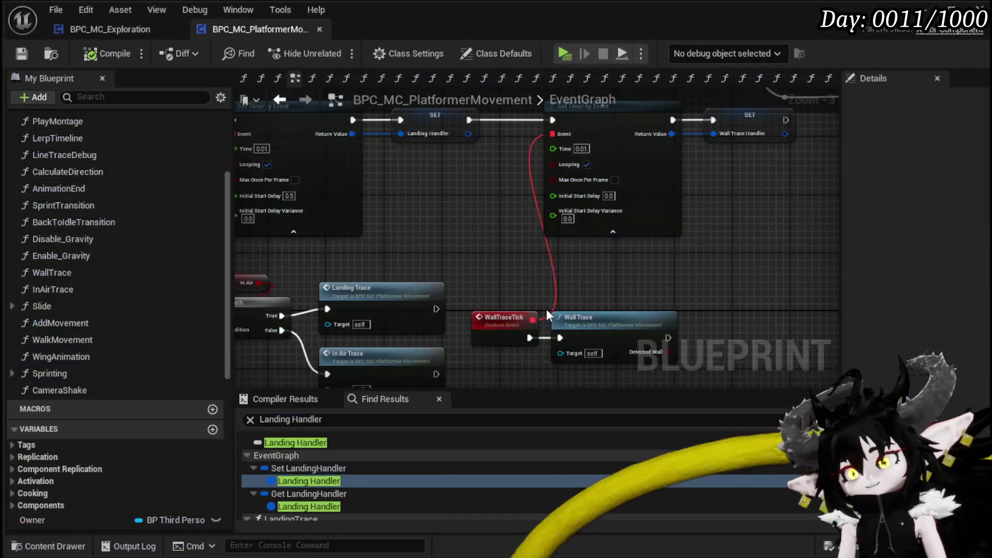
left_click_drag(312, 276, 319, 288)
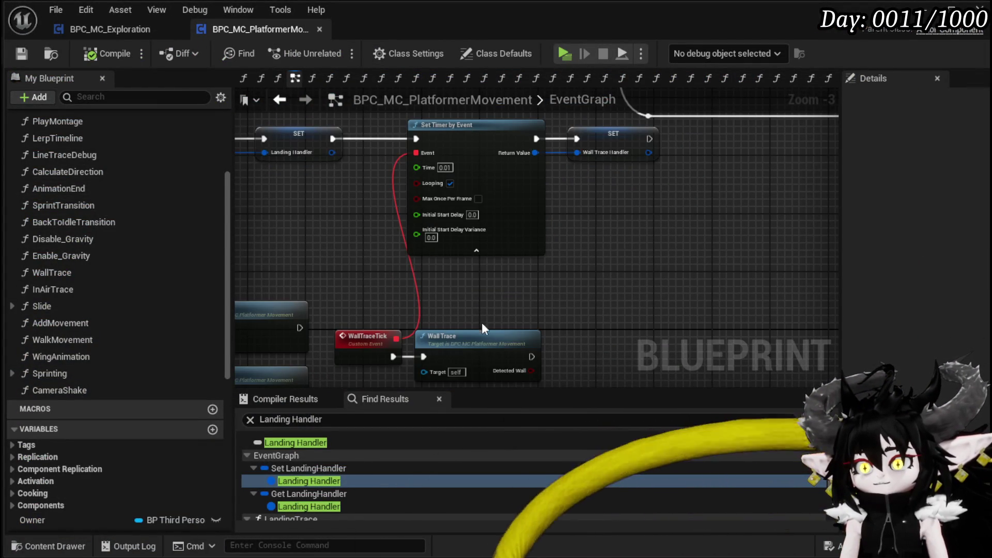
double_click(463, 349)
left_click_drag(383, 238, 552, 232)
scroll(513, 169, "down", 5)
scroll(478, 159, "up", 3)
scroll(478, 159, "up", 1)
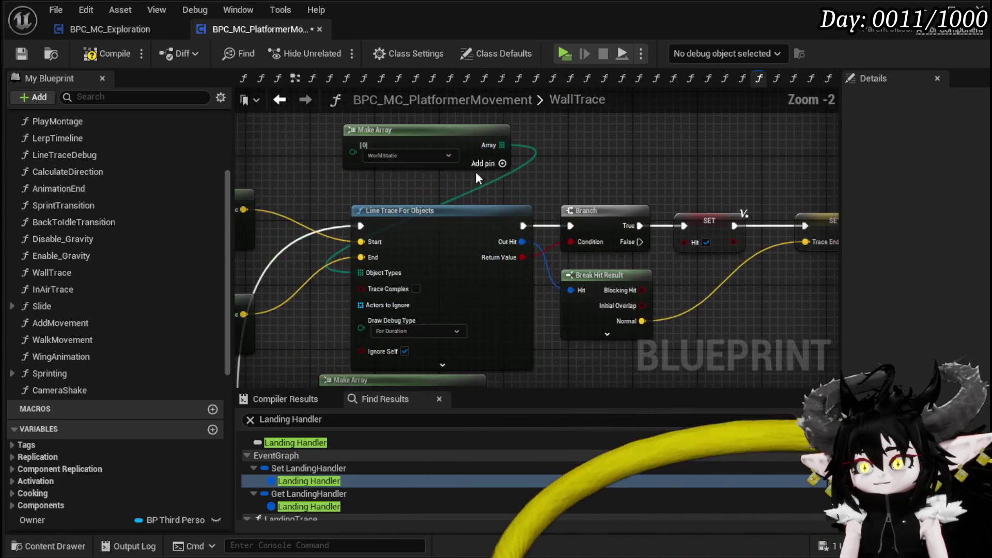
Set Line Trace For Objects' Draw Debug Type to None, then compile and save the blueprint
left_click(420, 335)
left_click(391, 343)
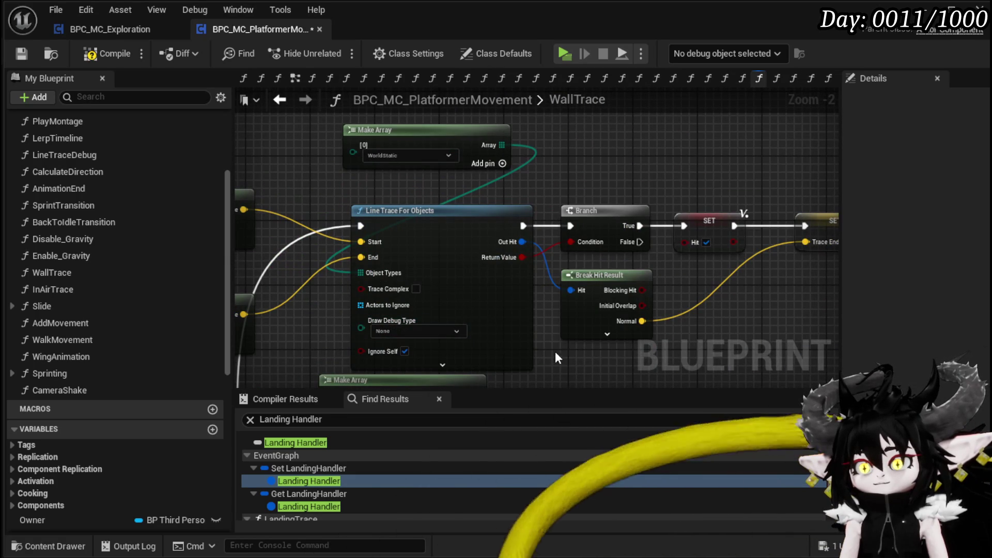
left_click(107, 54)
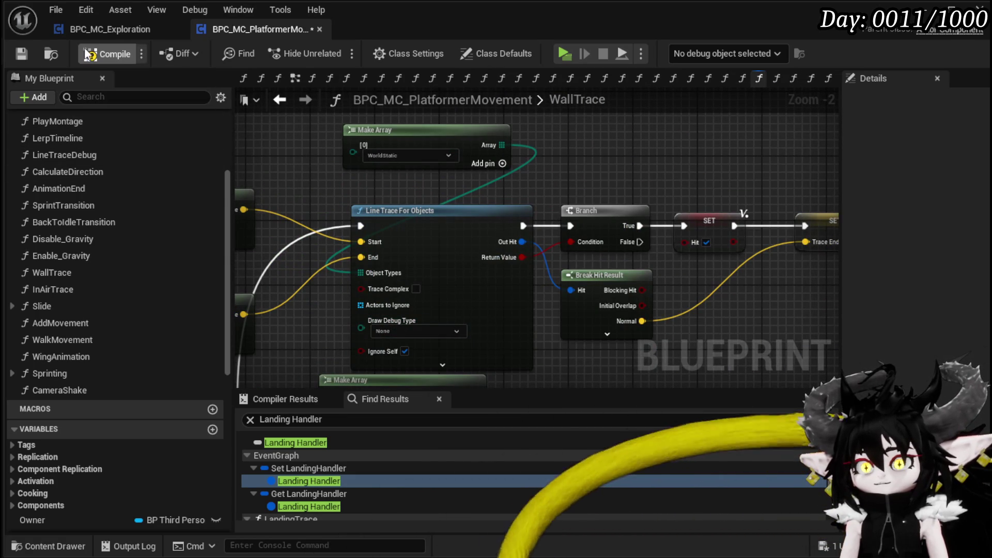
left_click(29, 61)
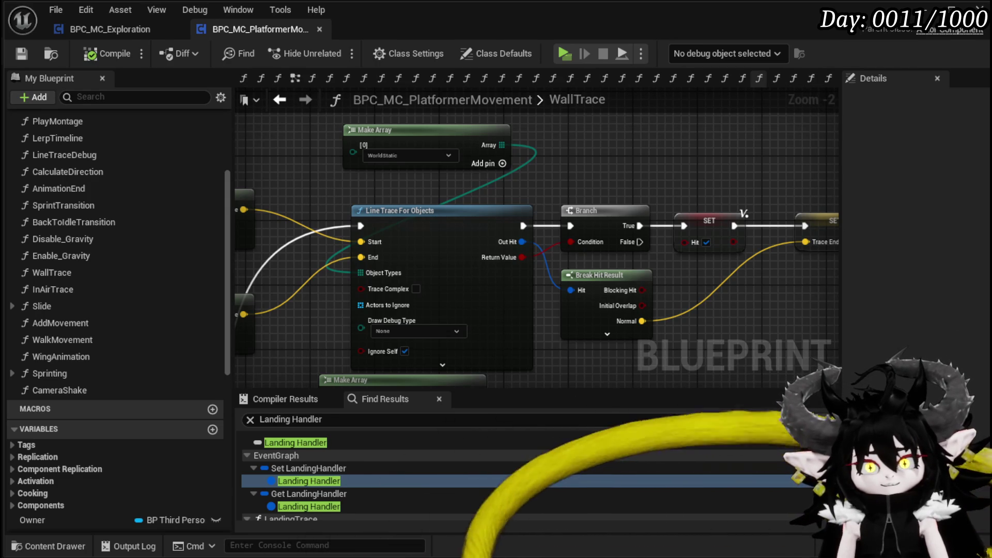
left_click_drag(277, 241, 440, 223)
scroll(644, 266, "down", 4)
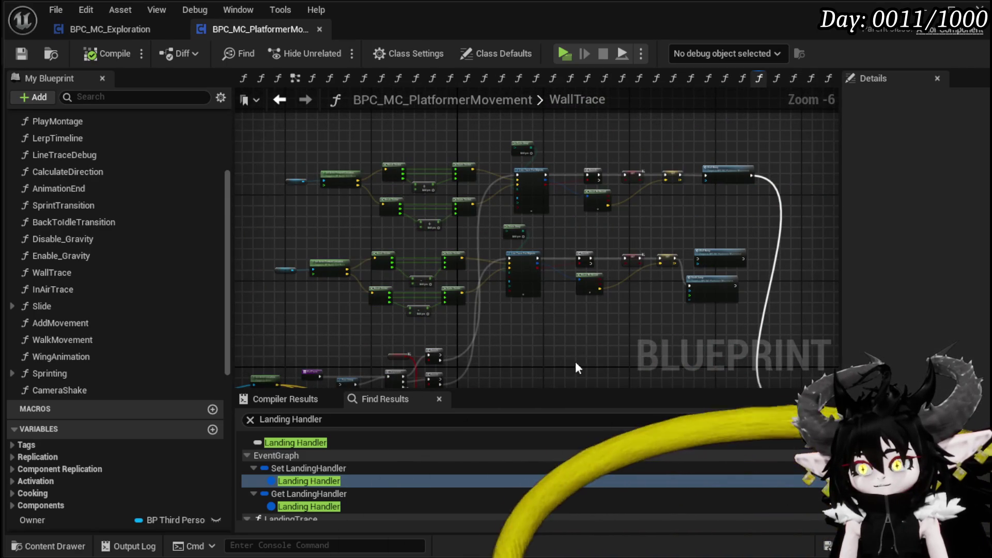